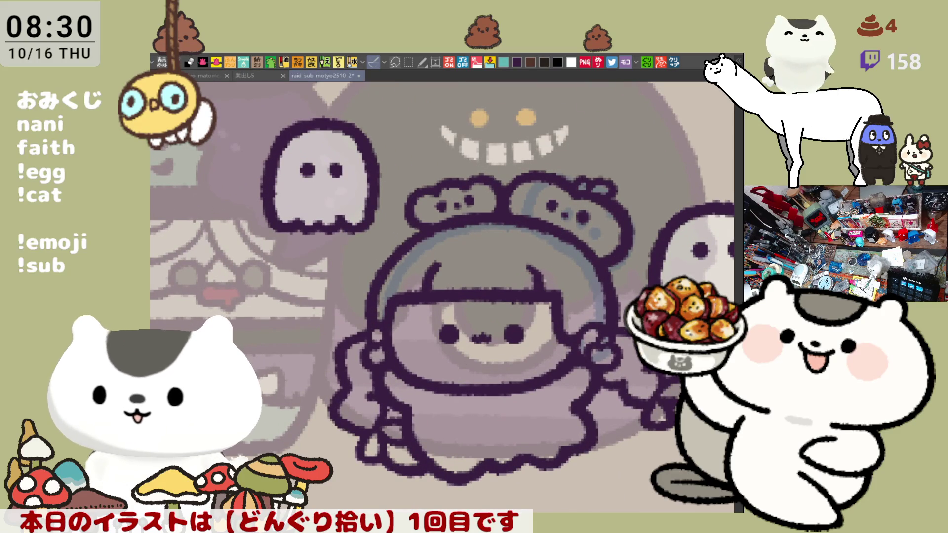
Select around the girl, dab a light mark on her braid, and save
mouse_move(345, 471)
left_mouse_down()
mouse_move(365, 256)
mouse_move(533, 119)
mouse_move(638, 262)
mouse_move(375, 474)
left_mouse_up()
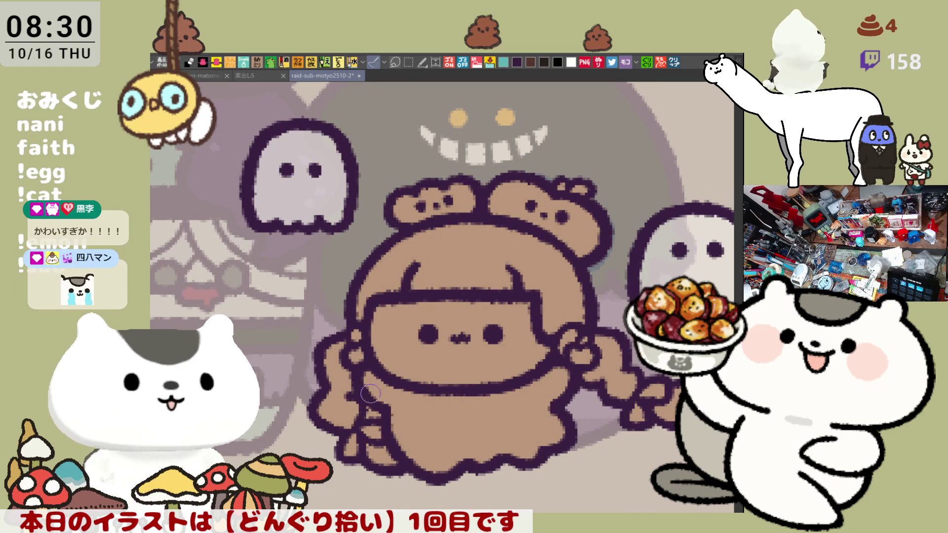
left_click(373, 412)
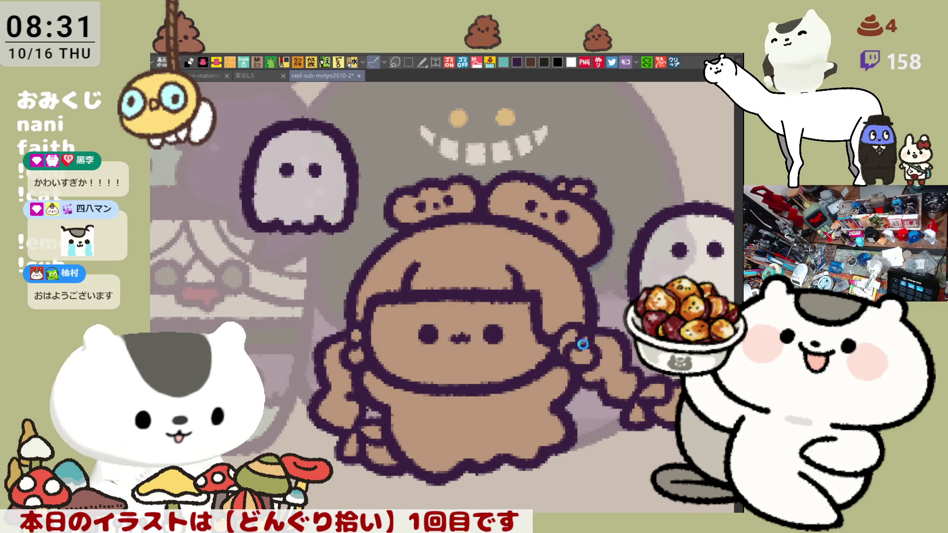
key("ctrl+s")
Fill the right bun red and the apple leaf green, then color the pumpkin orange with deeper shading
left_click_drag(582, 344, 554, 309)
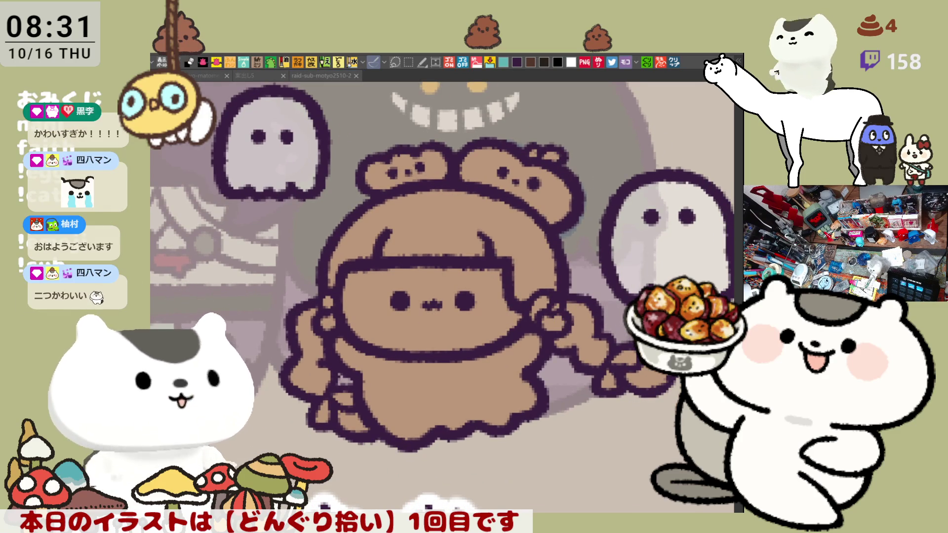
left_click(566, 204)
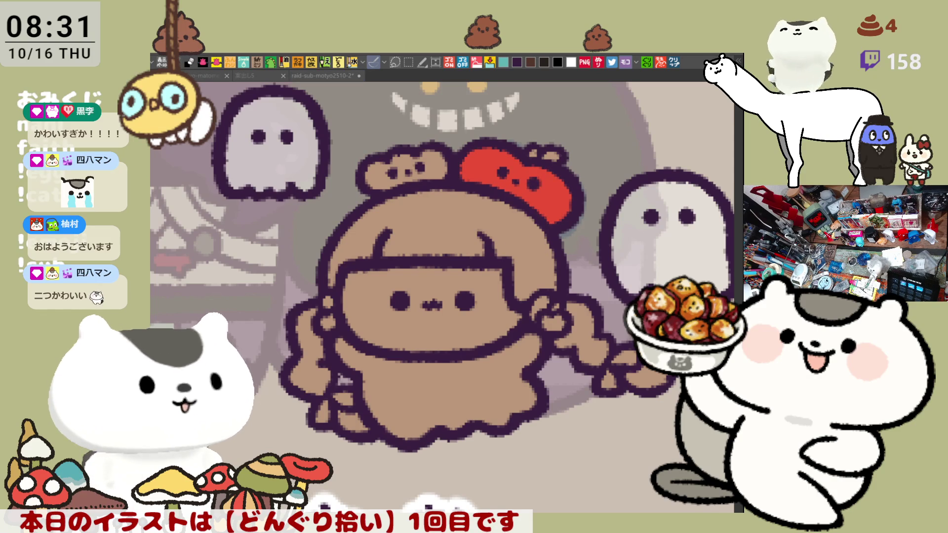
left_click(550, 156)
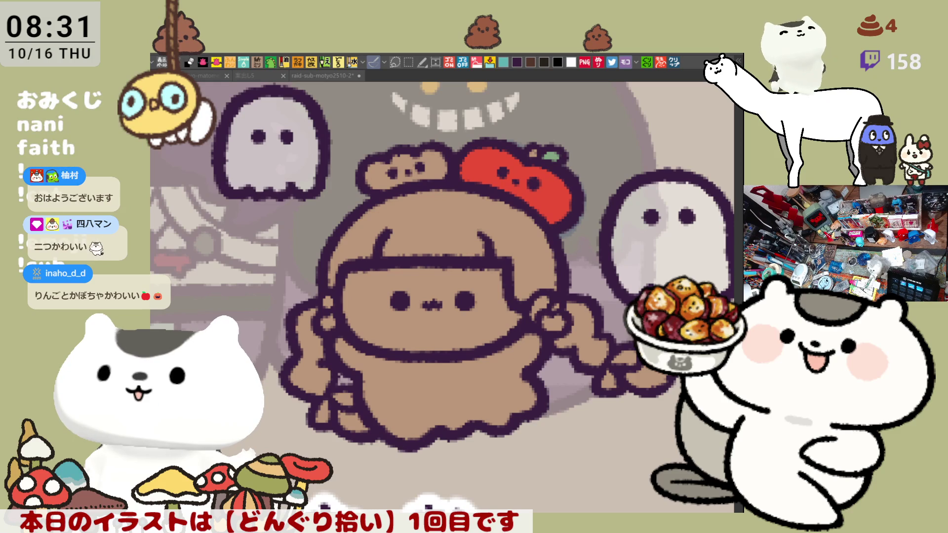
left_click(435, 179)
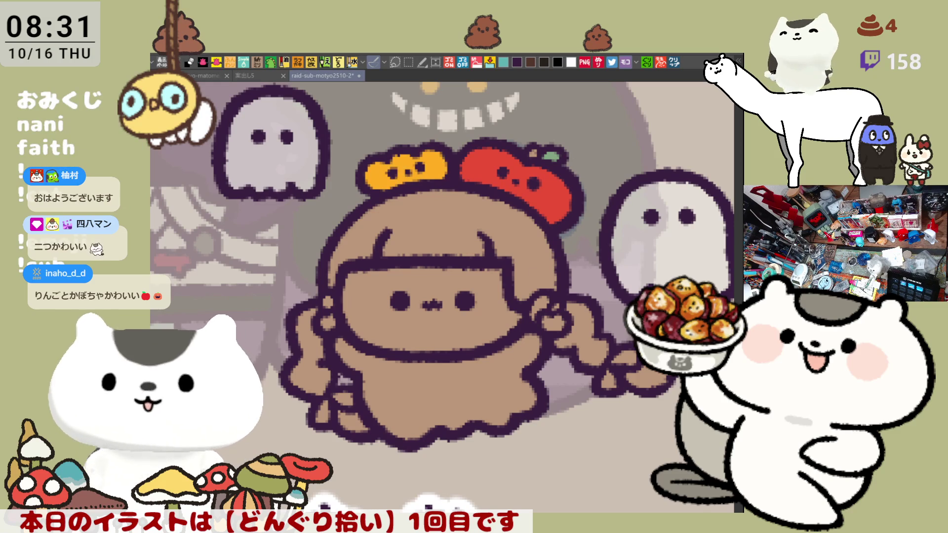
mouse_move(380, 166)
left_mouse_down()
mouse_move(388, 176)
mouse_move(427, 166)
left_mouse_up()
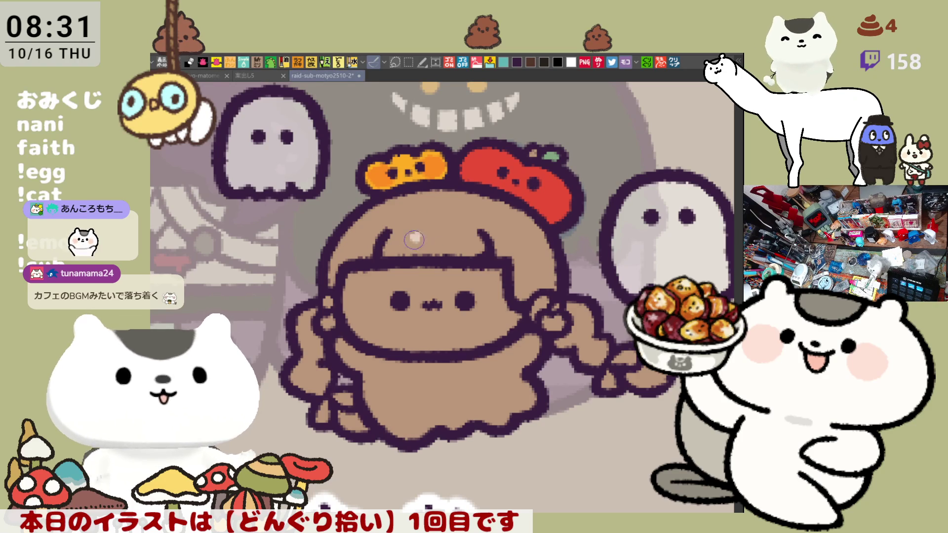
Add two more highlight dots on the bangs and fill the face pale pink
left_click(438, 236)
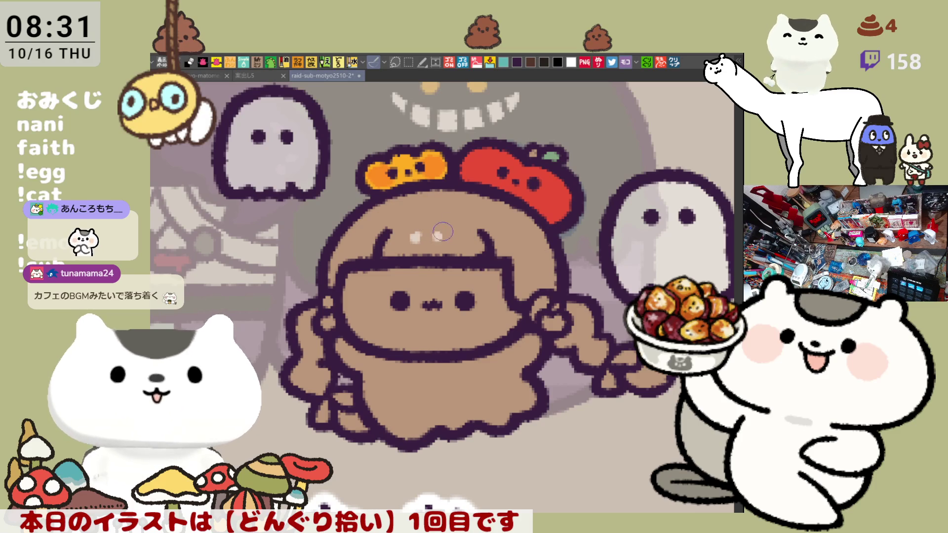
left_click(460, 235)
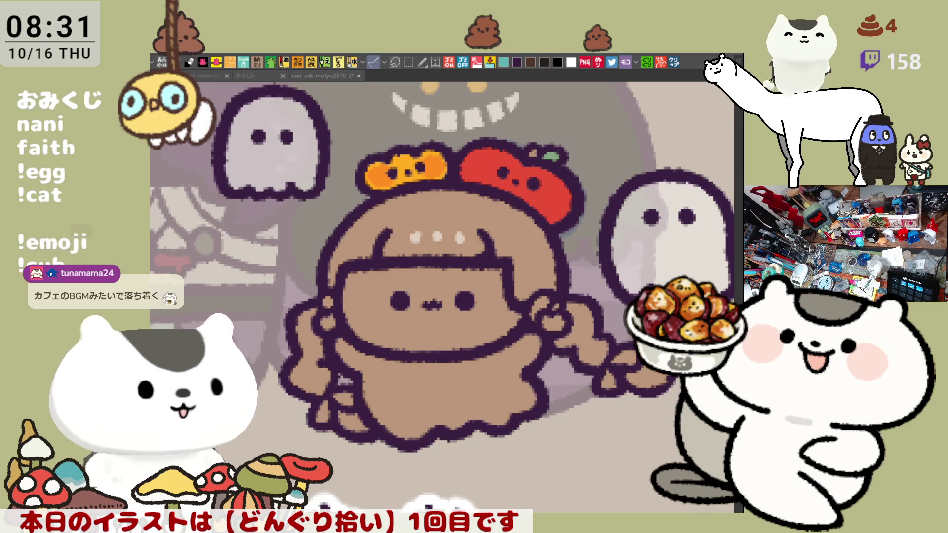
left_click(418, 356)
key("ctrl+z")
left_click(425, 348)
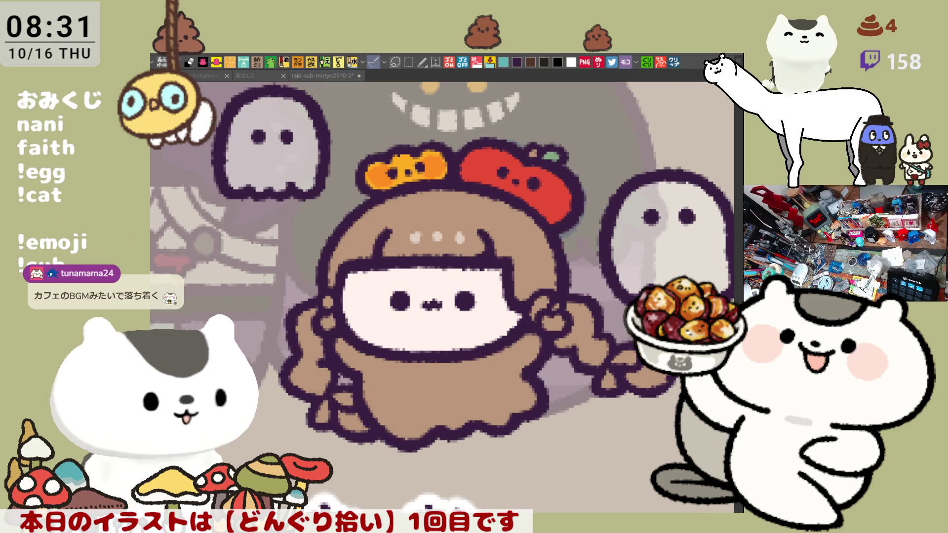
Brush pink blush on both cheeks, then open a drum photo as a new document
mouse_move(380, 296)
left_mouse_down()
mouse_move(352, 301)
mouse_move(375, 306)
mouse_move(363, 318)
mouse_move(385, 299)
mouse_move(376, 309)
left_mouse_up()
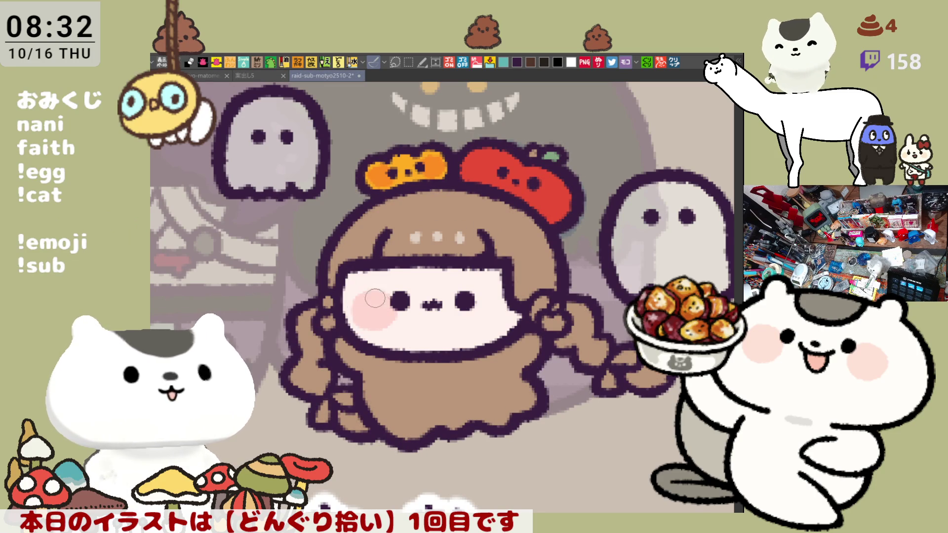
mouse_move(490, 303)
left_mouse_down()
mouse_move(491, 291)
mouse_move(477, 299)
mouse_move(512, 307)
mouse_move(476, 311)
mouse_move(488, 296)
mouse_move(494, 345)
left_mouse_up()
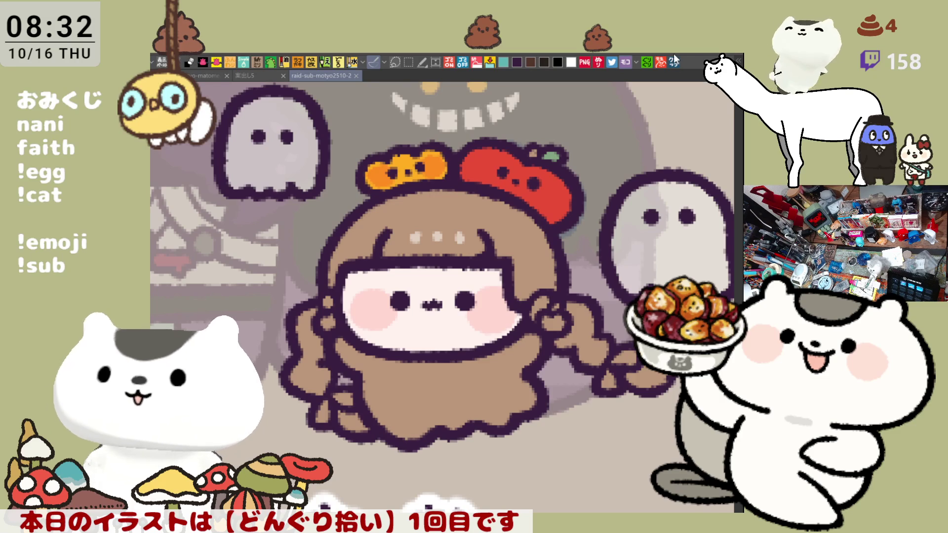
key("ctrl+alt+n")
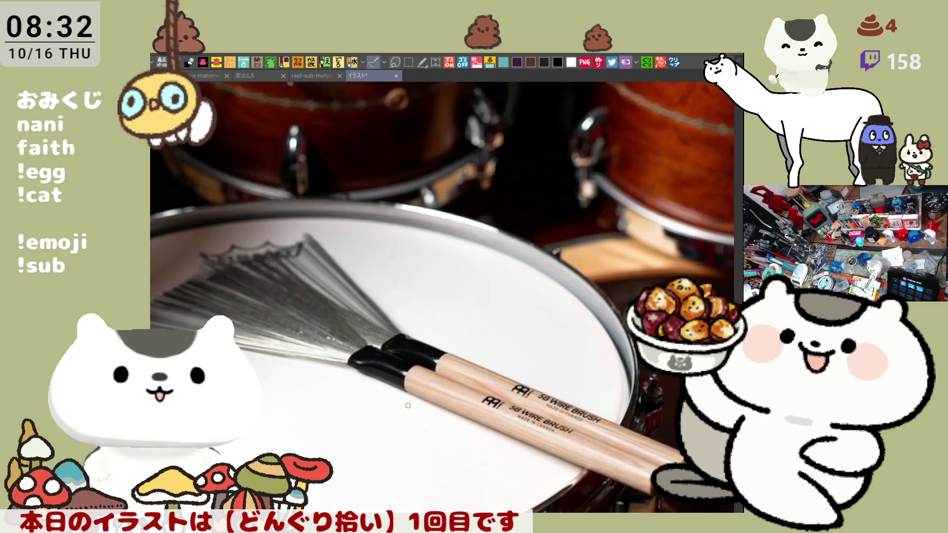
scroll(407, 404, "down", 2)
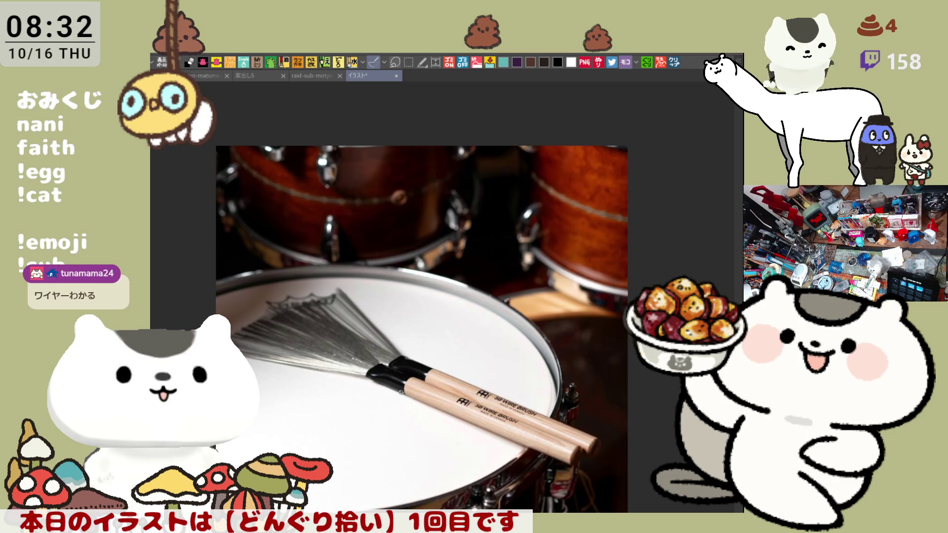
scroll(403, 390, "up", 2)
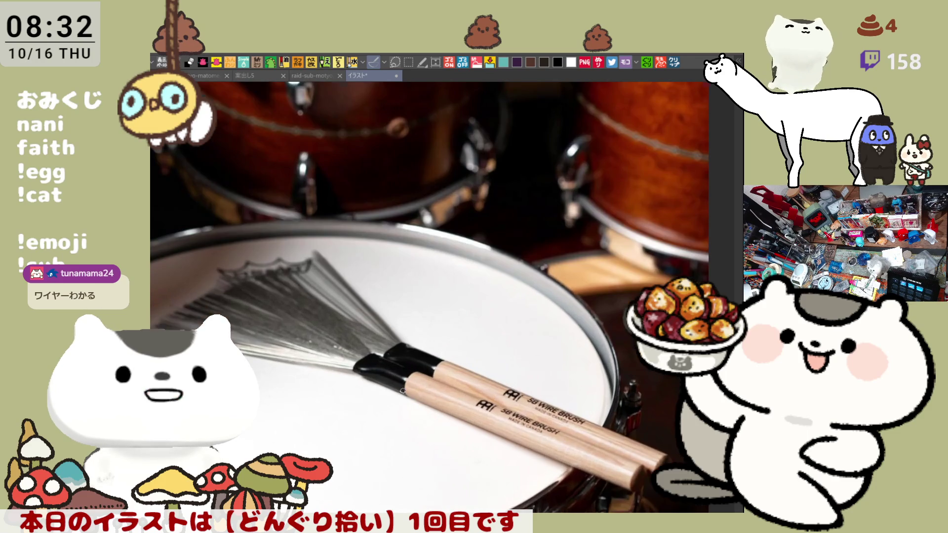
left_click_drag(489, 319, 538, 280)
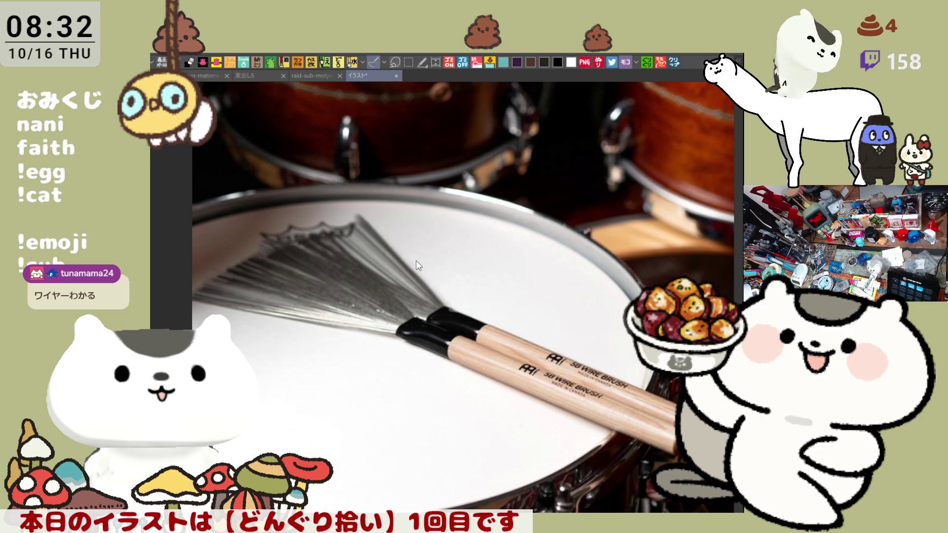
key("ctrl+w")
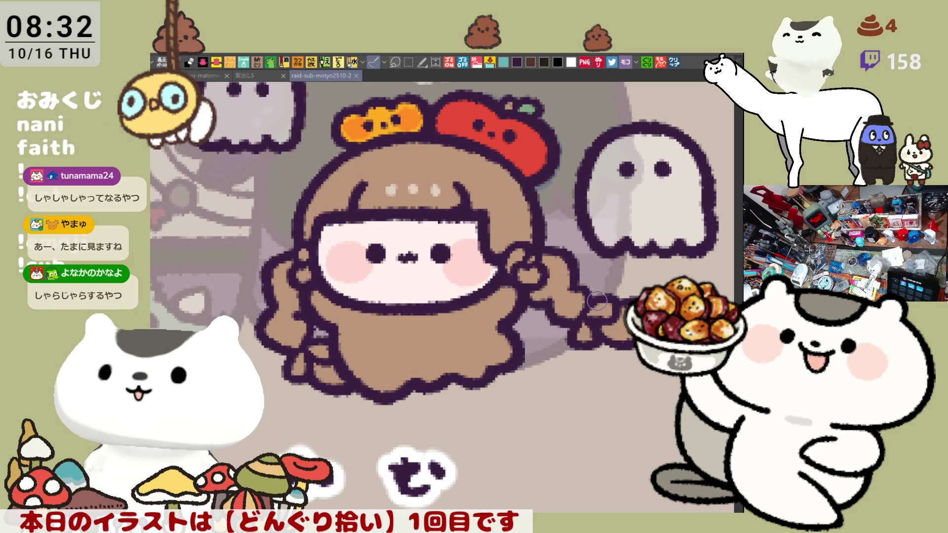
Paint reddish-brown ribbons on both braids, highlight the apple earring, and fill the dress white
left_click_drag(595, 303, 602, 316)
key("ctrl+z")
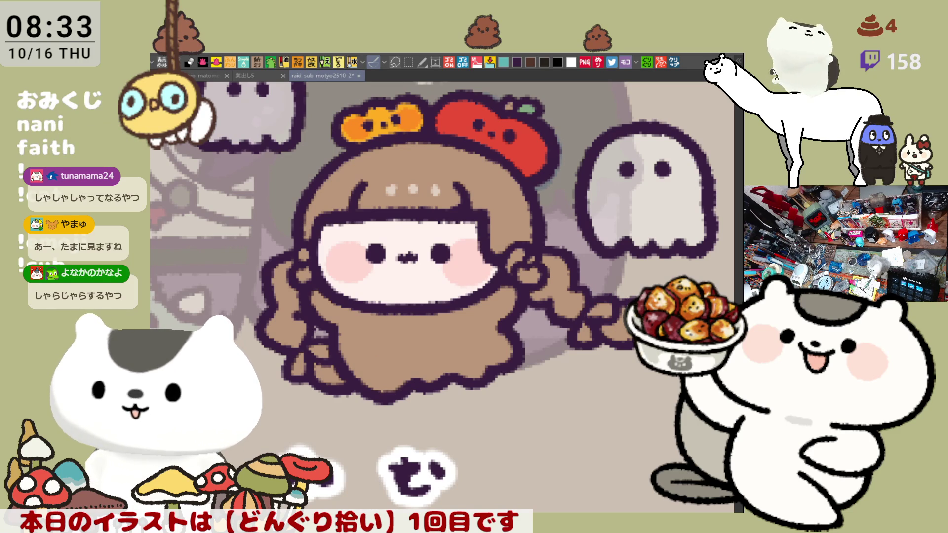
mouse_move(300, 345)
left_mouse_down()
mouse_move(302, 368)
mouse_move(327, 348)
left_mouse_up()
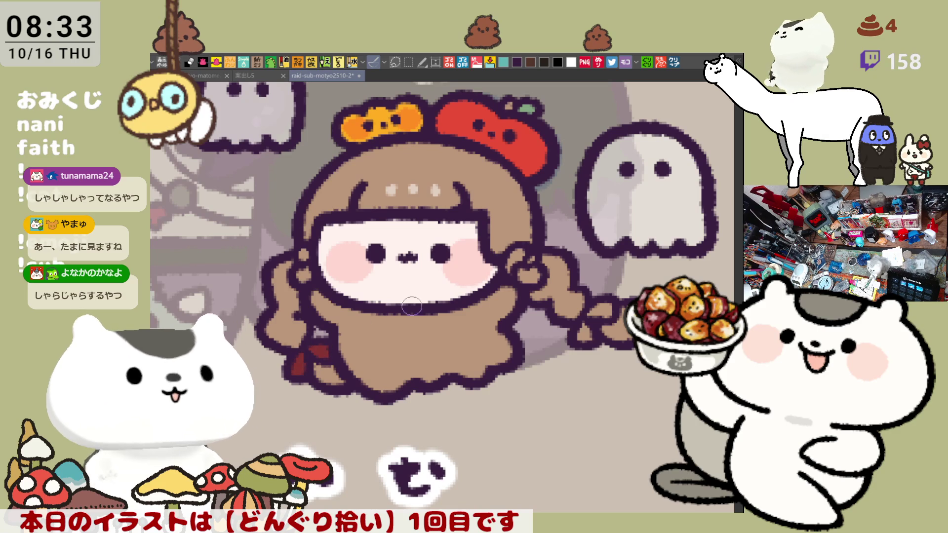
mouse_move(585, 326)
left_mouse_down()
mouse_move(585, 339)
mouse_move(605, 313)
left_mouse_up()
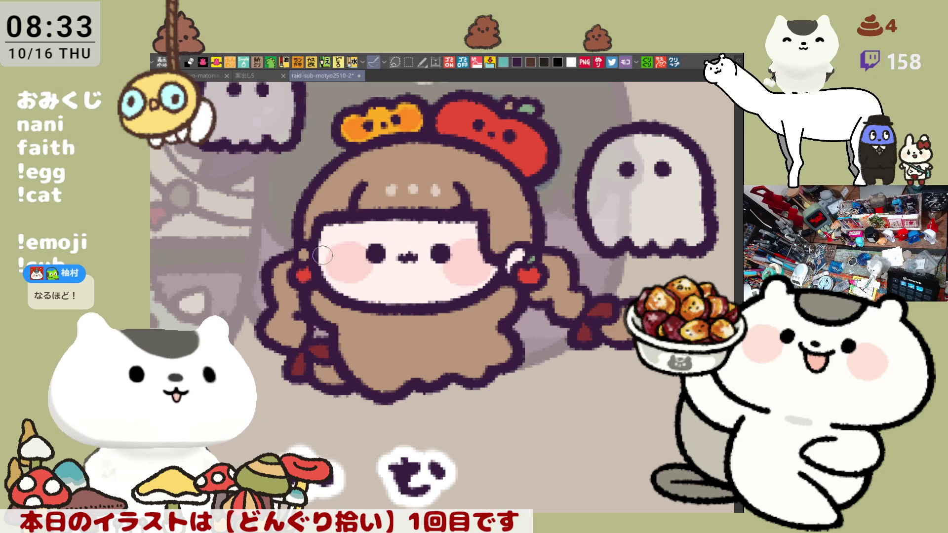
left_click(303, 254)
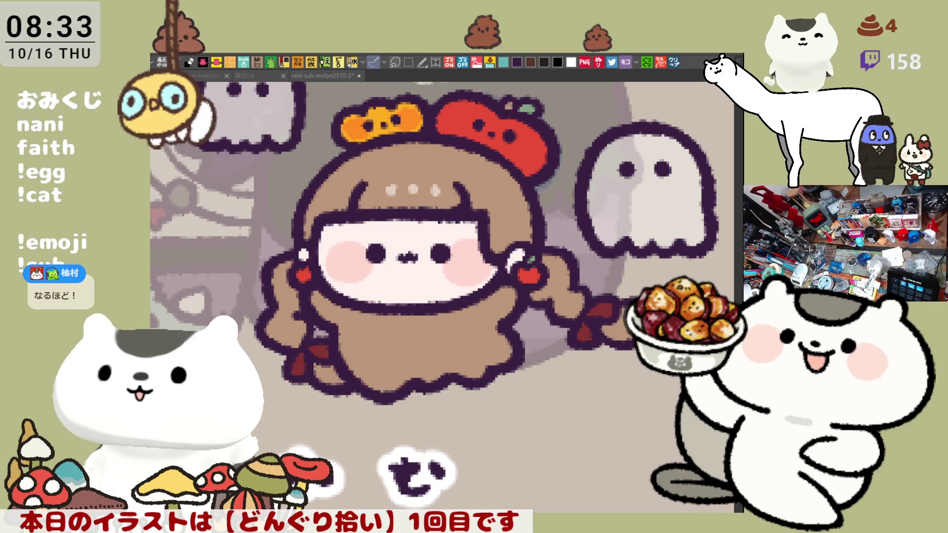
left_click(444, 377)
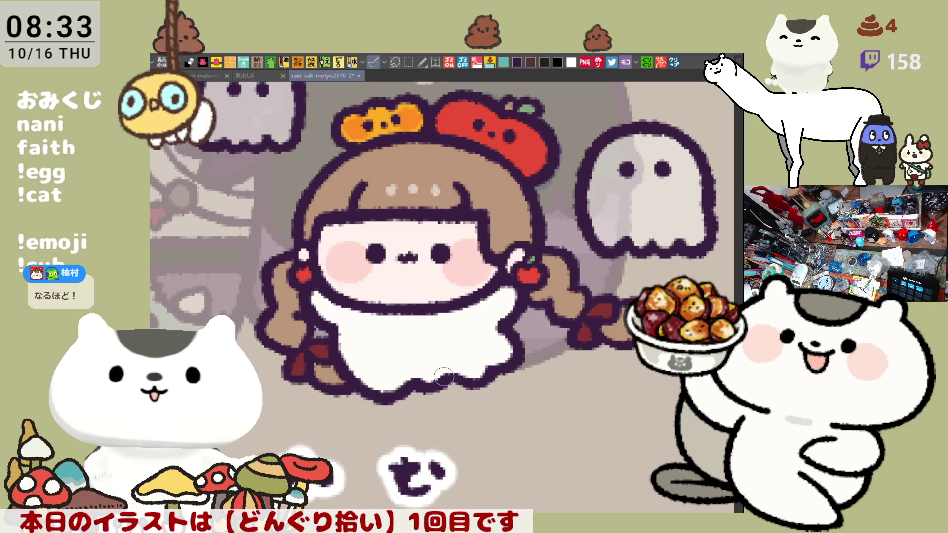
Save the illustration
scroll(443, 376, "down", 5)
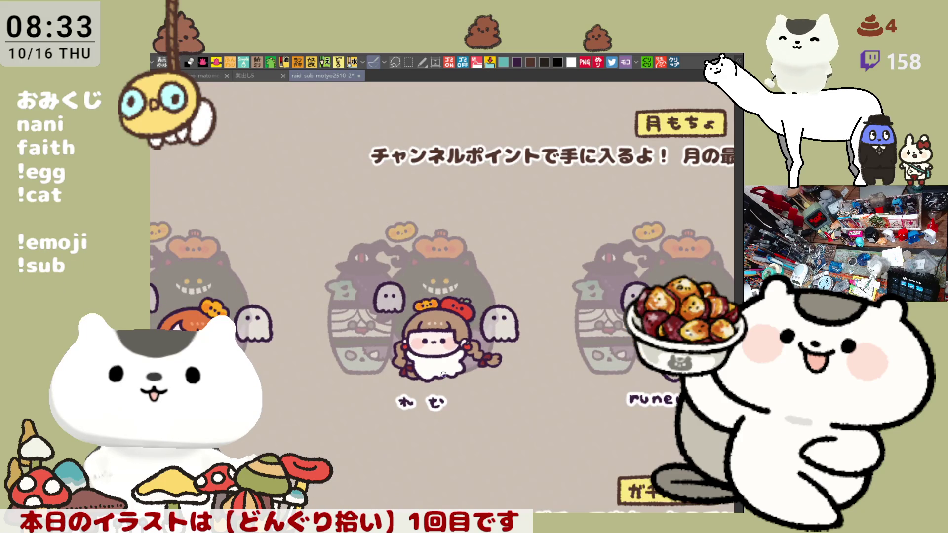
scroll(443, 376, "up", 1)
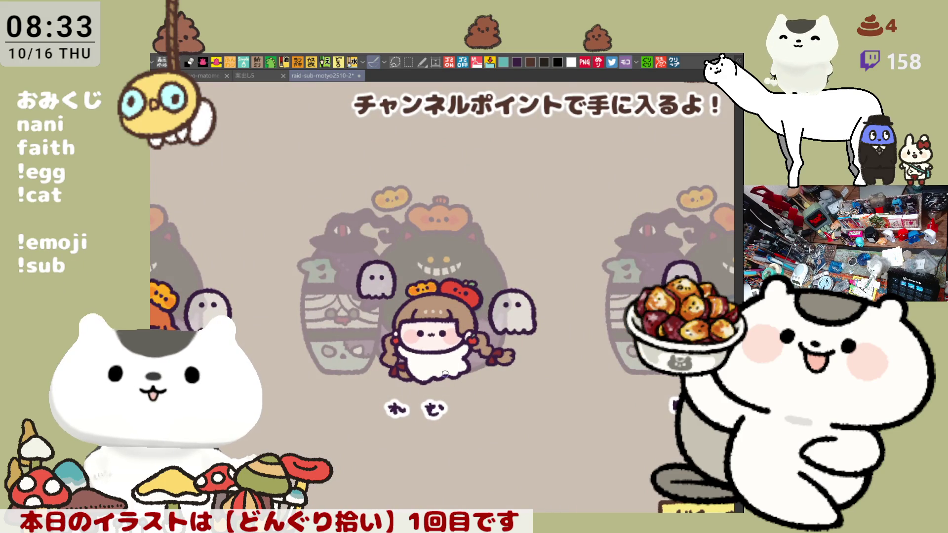
key("ctrl+s")
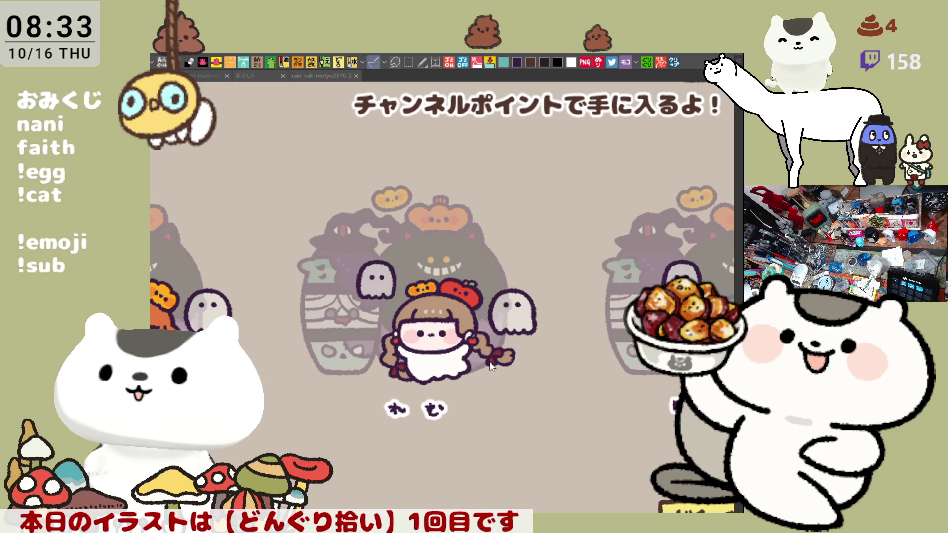
Try and undo a small bangs stroke, then pan over to the ghost beside the girl
left_click(473, 375)
scroll(418, 359, "up", 5)
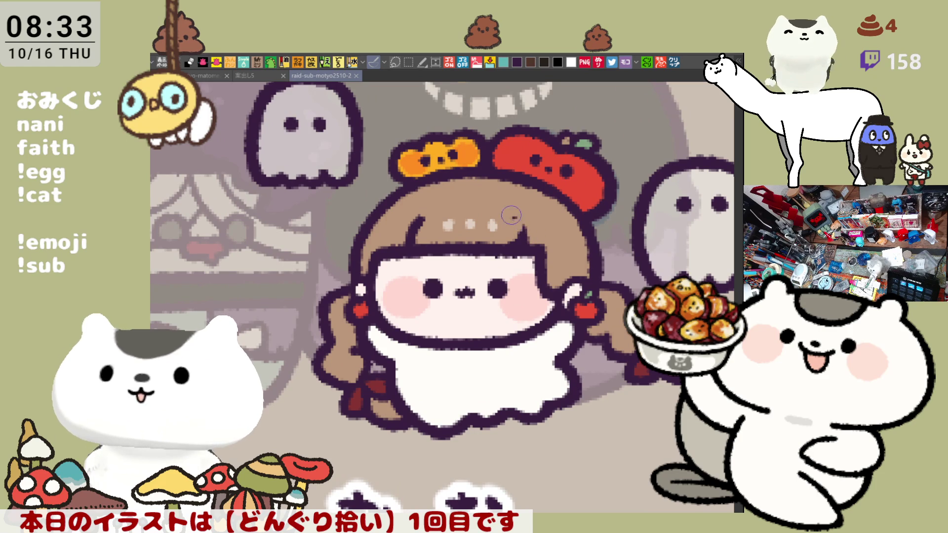
mouse_move(523, 237)
left_mouse_down()
mouse_move(532, 245)
mouse_move(518, 245)
left_mouse_up()
key("ctrl+z")
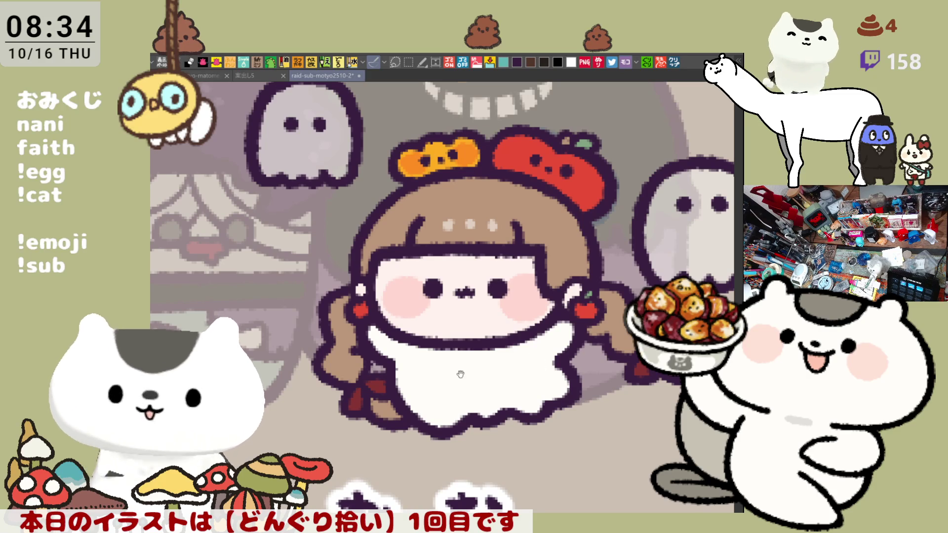
left_click_drag(460, 375, 389, 357)
mouse_move(558, 376)
left_mouse_down()
mouse_move(431, 355)
mouse_move(446, 372)
left_mouse_up()
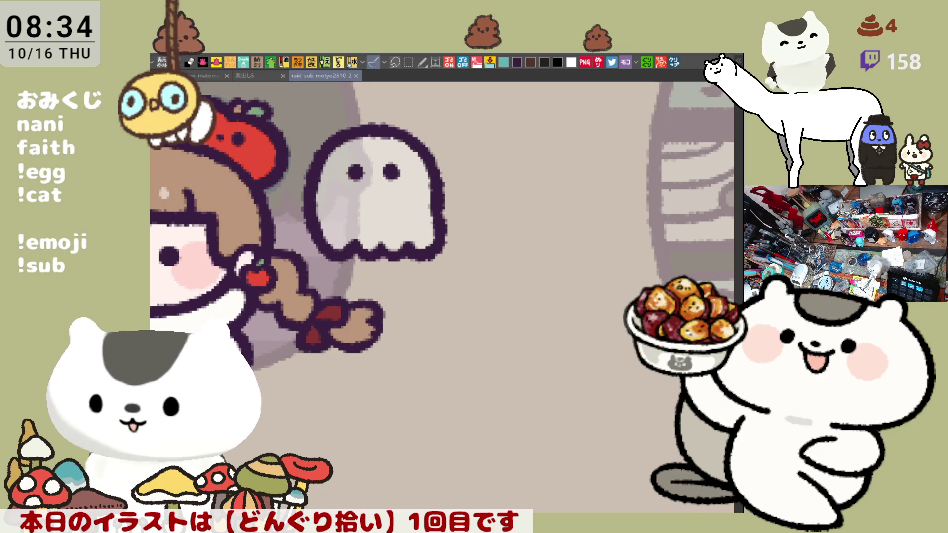
Frame the sketched character and ink a curved fringe line across its face, redrawing until it fits
mouse_move(505, 350)
left_mouse_down()
mouse_move(550, 337)
mouse_move(474, 336)
mouse_move(642, 266)
mouse_move(430, 265)
left_mouse_up()
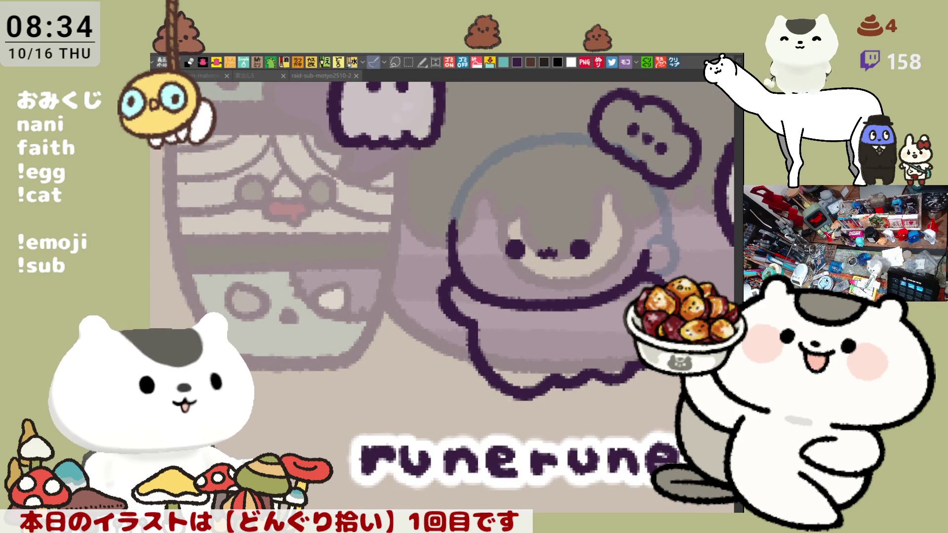
left_click_drag(565, 304, 459, 330)
scroll(459, 329, "up", 1)
scroll(460, 330, "down", 1)
scroll(460, 330, "up", 1)
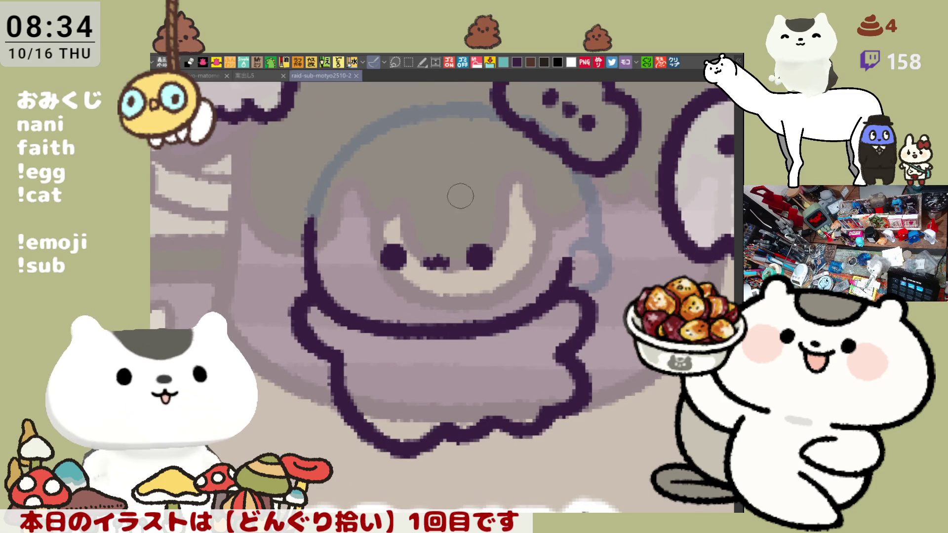
left_click_drag(421, 157, 558, 220)
key("ctrl+z")
left_click_drag(421, 159, 557, 224)
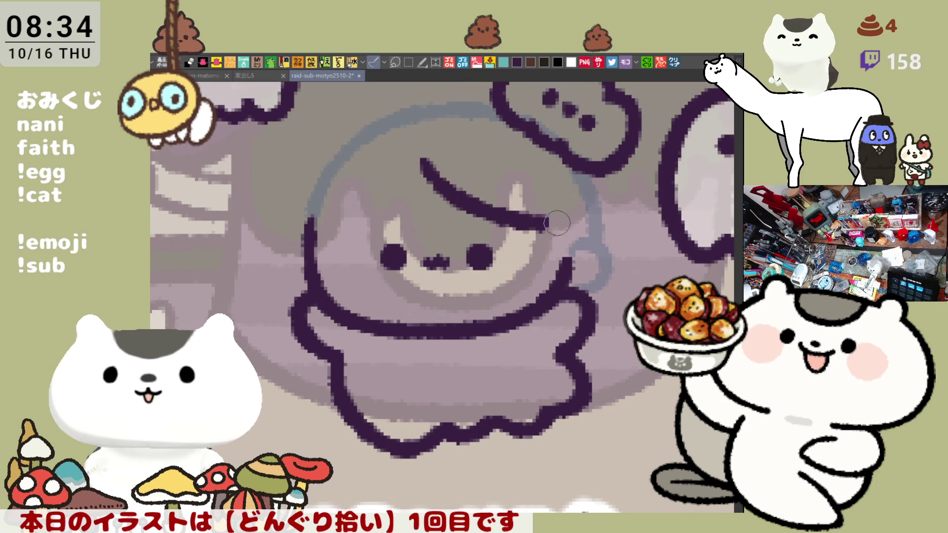
key("ctrl+z")
left_click_drag(420, 159, 573, 217)
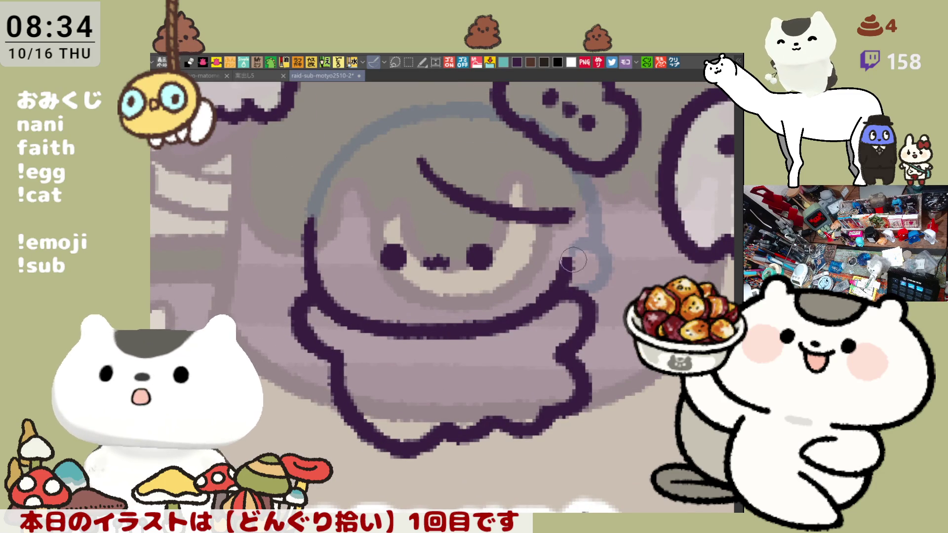
key("ctrl+z")
left_click_drag(419, 163, 573, 232)
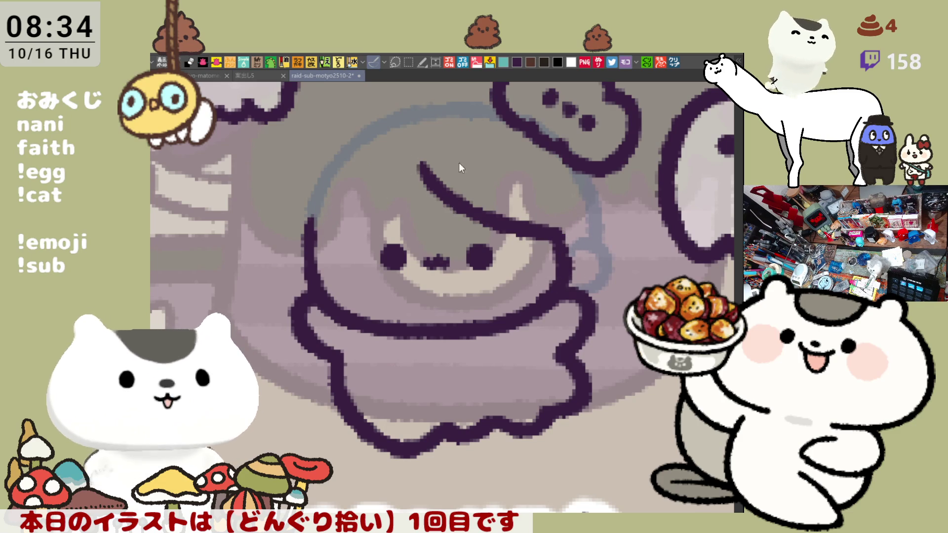
key("ctrl+z")
key("ctrl+y")
key("ctrl+z")
mouse_move(429, 151)
left_mouse_down()
mouse_move(480, 197)
mouse_move(568, 222)
left_mouse_up()
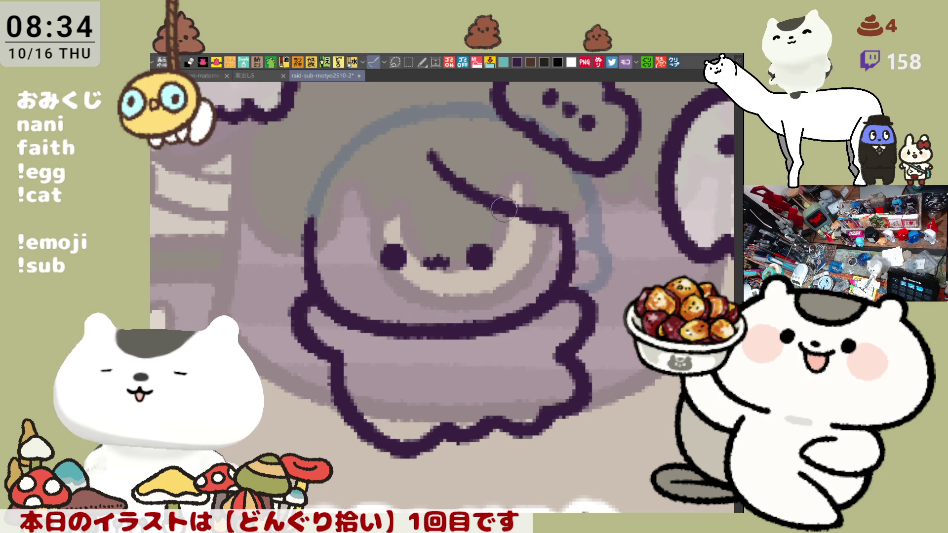
Ink the hair's upper-left outline down to the existing line, checking it in a mirrored view
left_click_drag(363, 159, 305, 230)
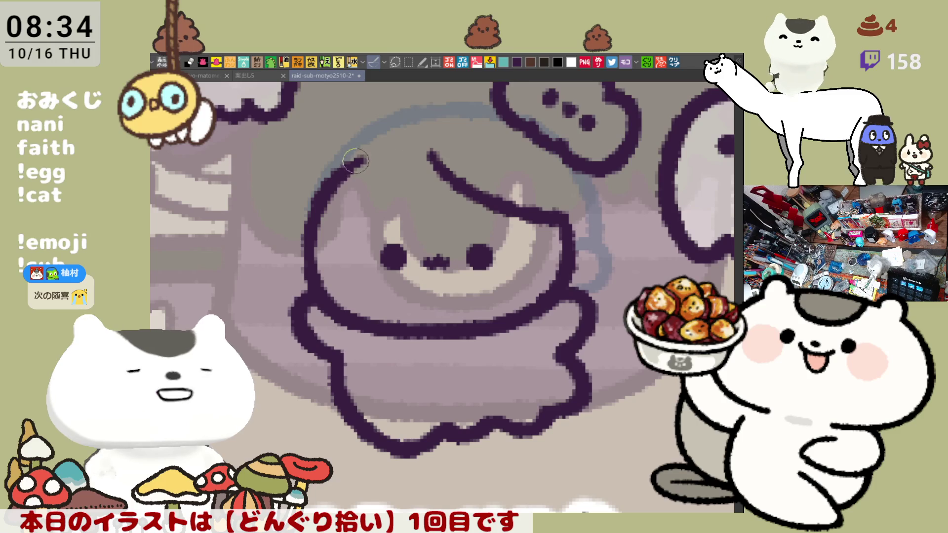
key("ctrl+z")
key("ctrl+y")
key("ctrl+z")
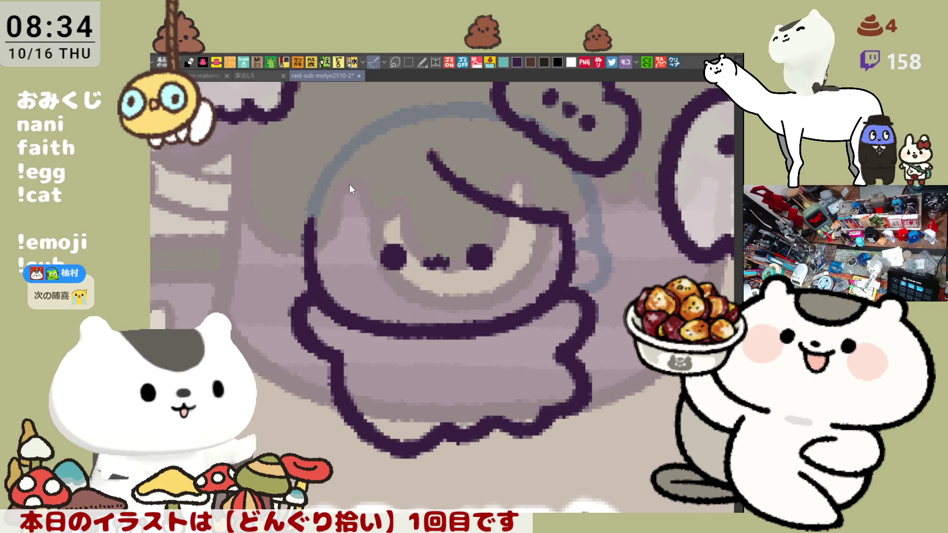
left_click_drag(349, 176, 306, 228)
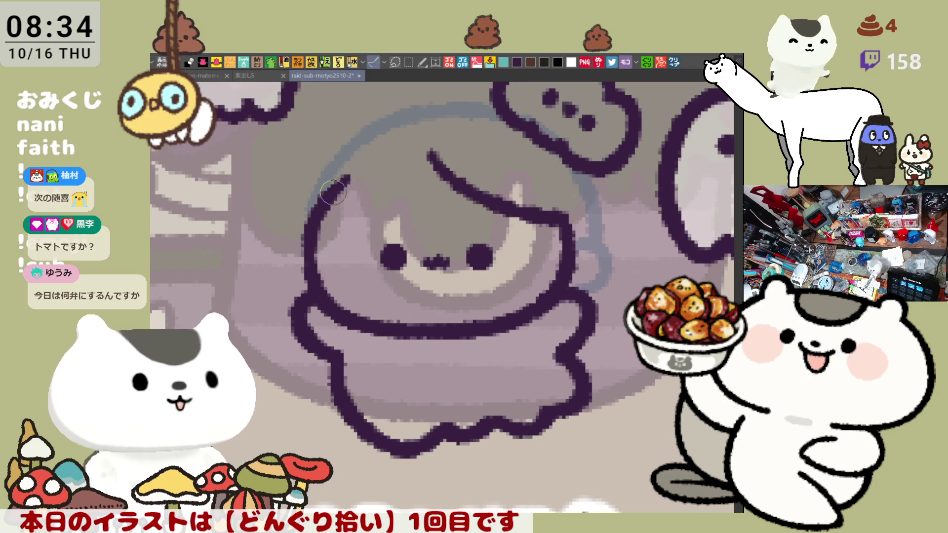
mouse_move(347, 179)
left_mouse_down()
mouse_move(429, 149)
mouse_move(519, 193)
left_mouse_up()
key("ctrl+z")
key("h")
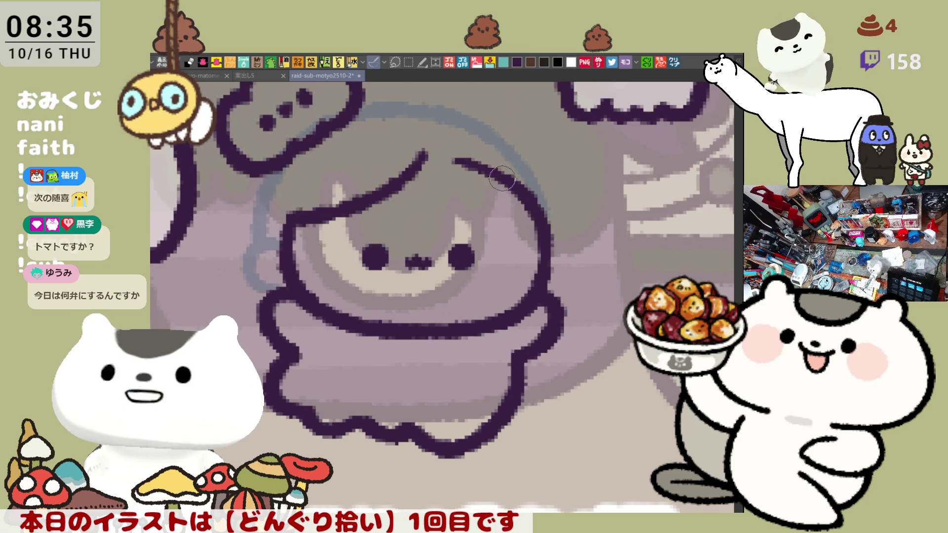
key("h")
Extend the head outline up-right and redraw its upper-left edge on a rotated view
left_click_drag(351, 187, 390, 164)
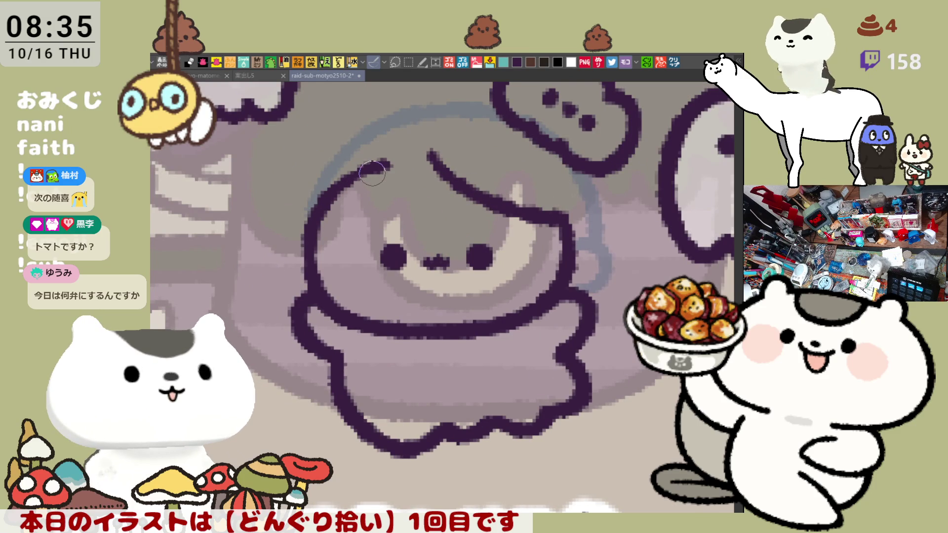
key("minus")
left_click_drag(297, 211, 274, 267)
key("ctrl+z")
left_click_drag(296, 203, 267, 274)
key("ctrl+z")
left_click_drag(296, 212, 266, 276)
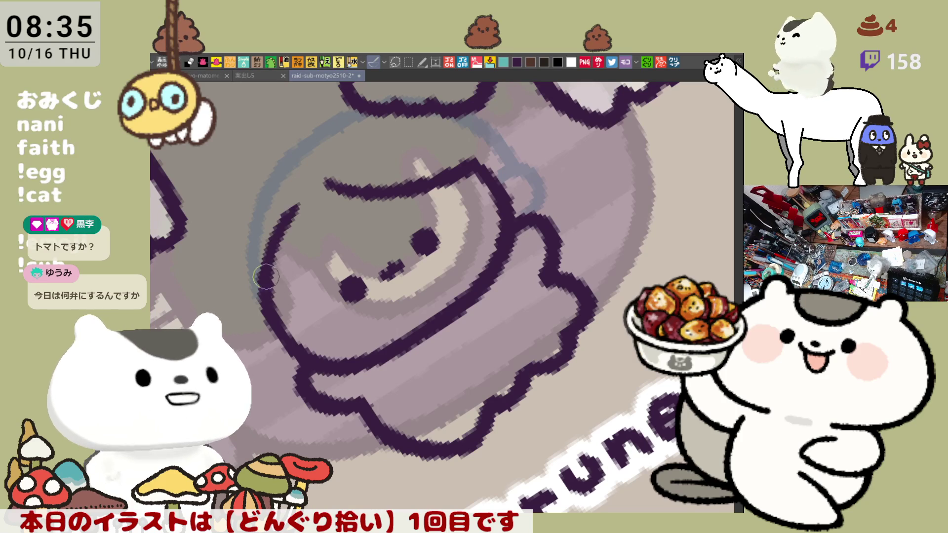
left_click_drag(410, 138, 430, 171)
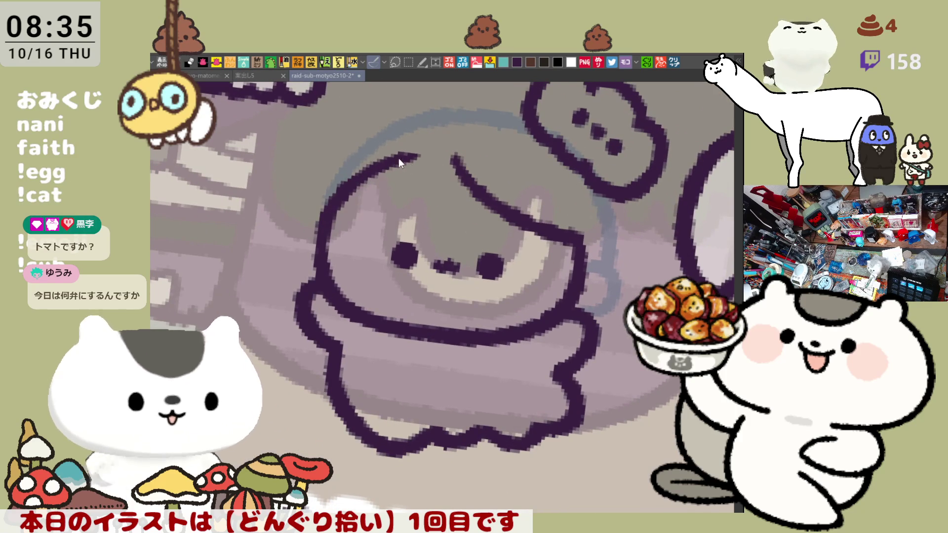
Close the head's top outline, erase the excess near the hair junction, then open the menu-board photo
left_click_drag(368, 170, 427, 161)
key("ctrl+z")
left_click_drag(368, 171, 447, 158)
key("ctrl+z")
mouse_move(353, 190)
left_mouse_down()
mouse_move(395, 163)
mouse_move(442, 158)
left_mouse_up()
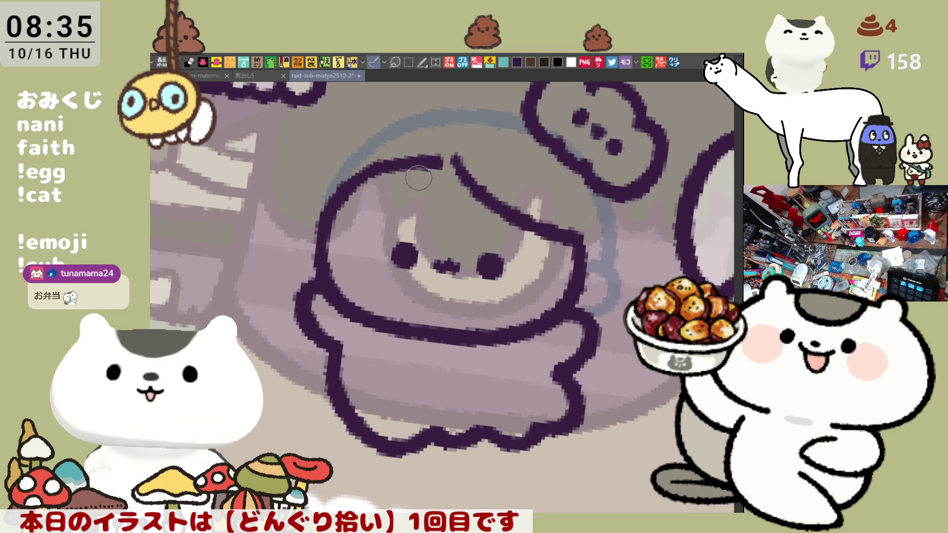
mouse_move(369, 166)
left_mouse_down()
mouse_move(438, 162)
mouse_move(416, 191)
mouse_move(386, 199)
mouse_move(367, 185)
mouse_move(353, 190)
left_mouse_up()
key("ctrl+z")
key("minus")
left_click_drag(486, 177, 454, 163)
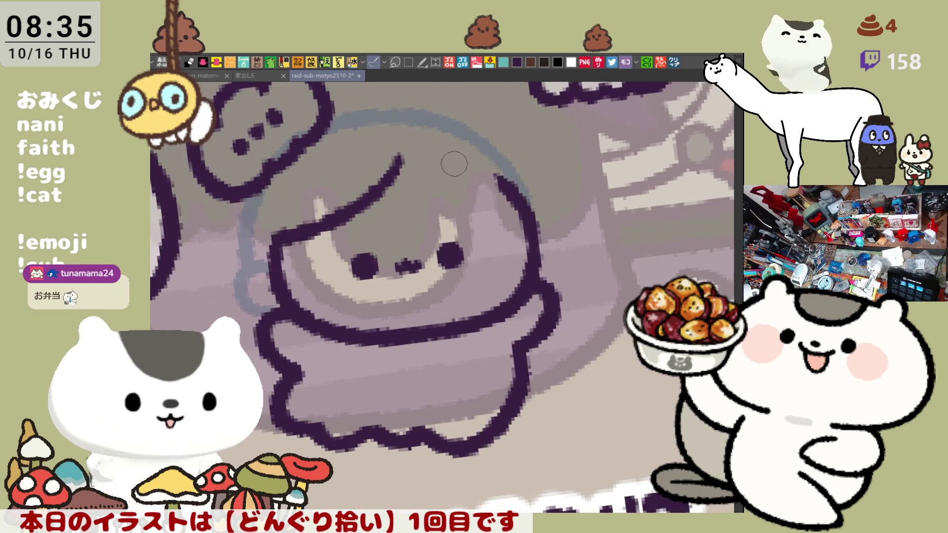
key("asciicircum")
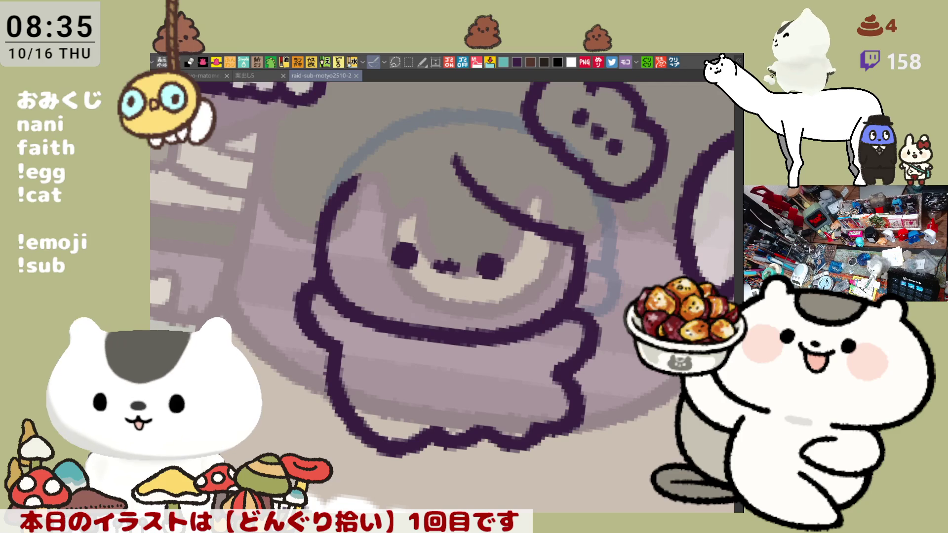
left_click(674, 61)
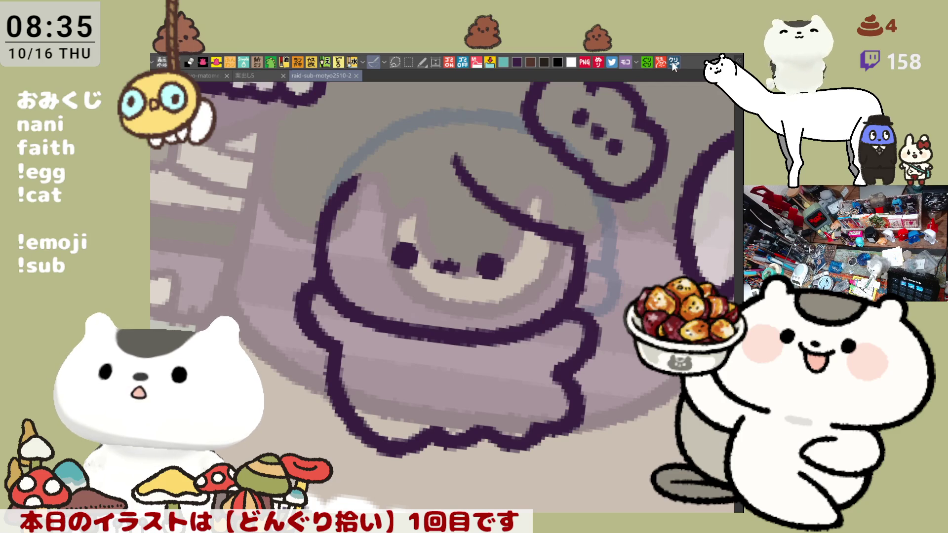
Zoom in and out on the pasted 本日のおすすめ menu-board photo
scroll(441, 311, "up", 2)
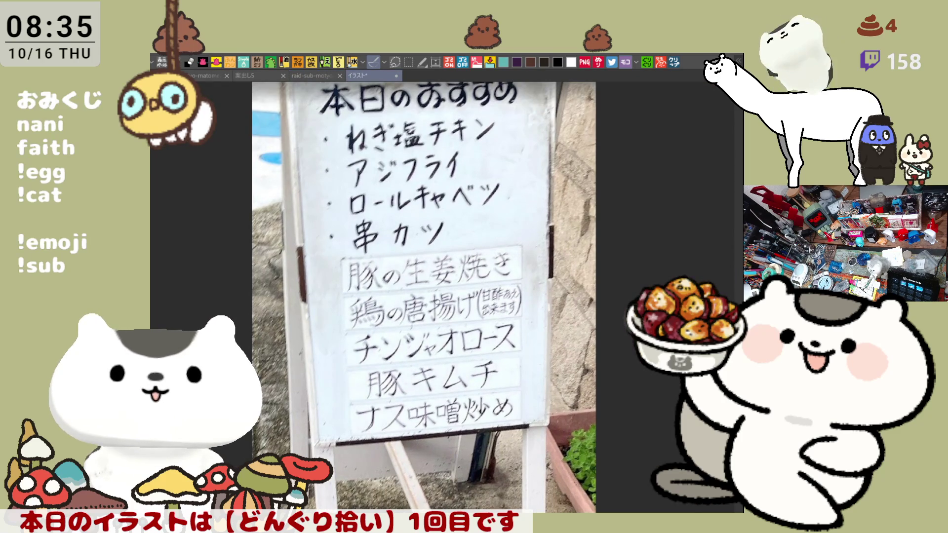
scroll(435, 299, "up", 1)
scroll(435, 298, "down", 1)
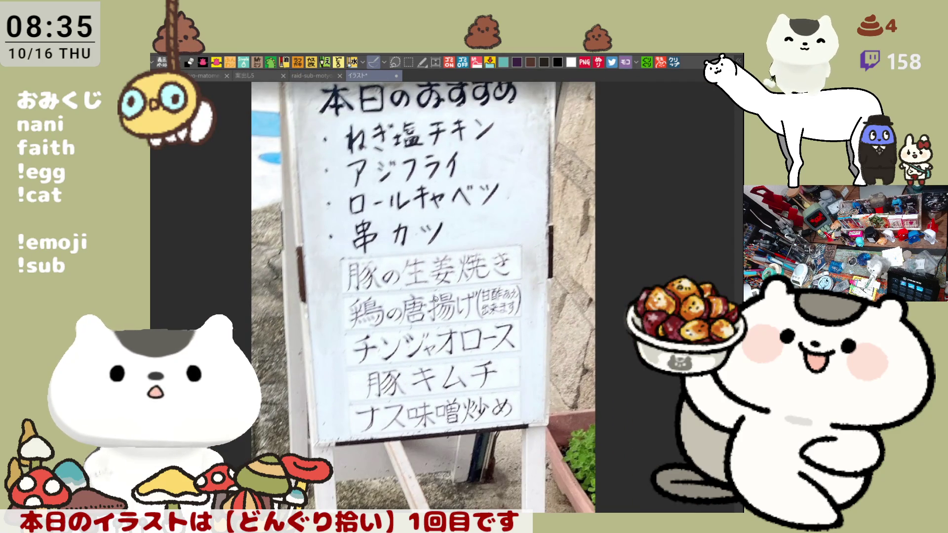
scroll(436, 299, "down", 1)
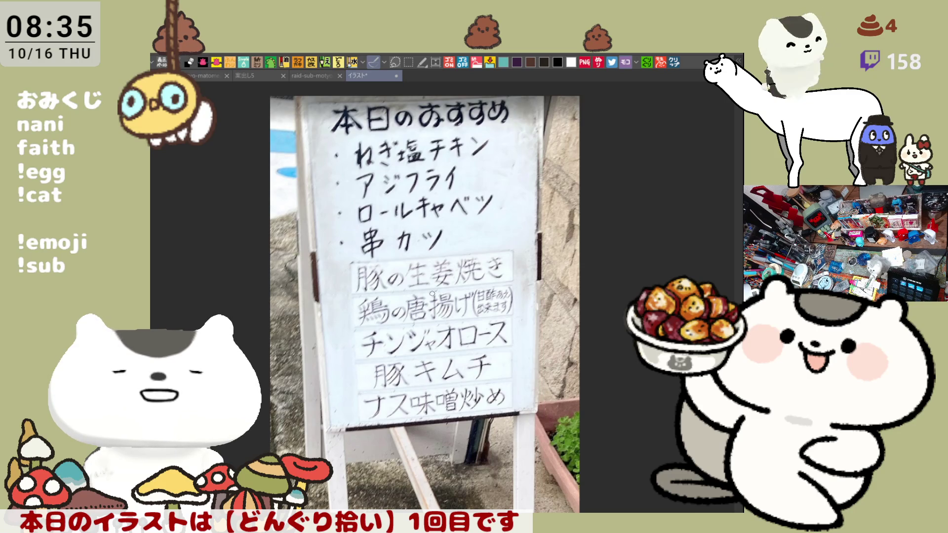
scroll(432, 293, "up", 2)
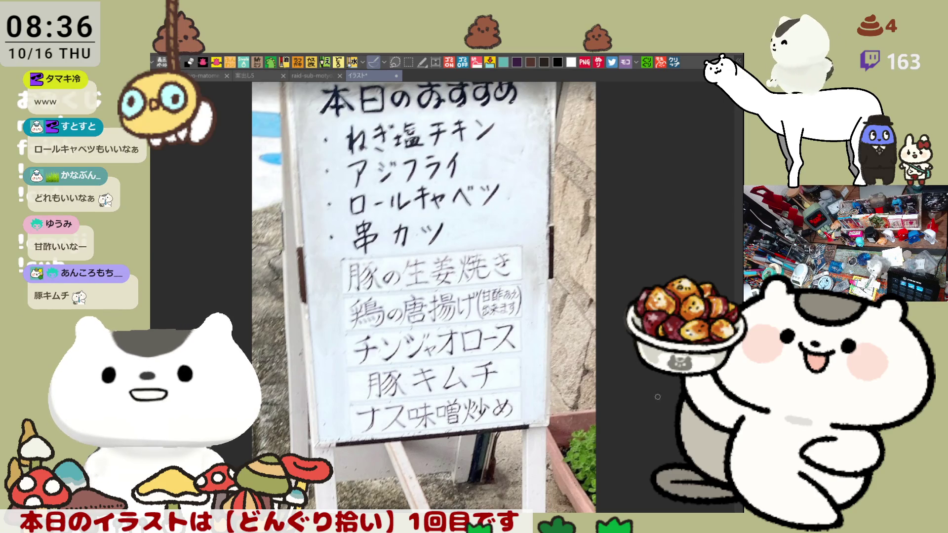
scroll(453, 315, "up", 2)
scroll(453, 315, "up", 3)
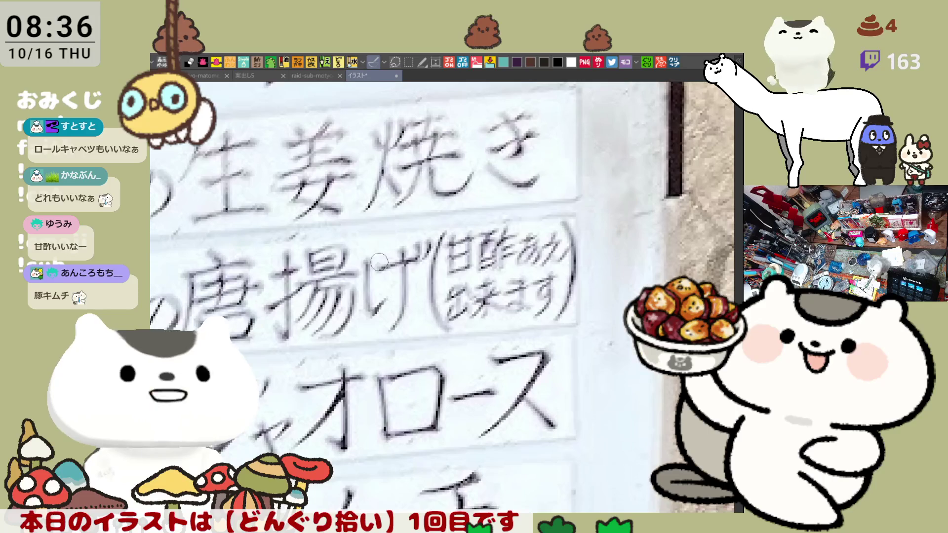
scroll(378, 259, "down", 2)
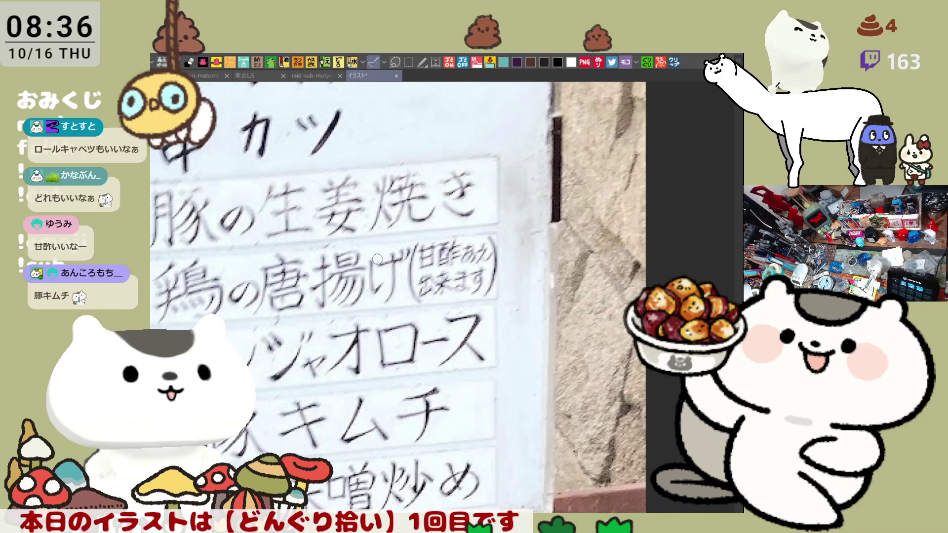
scroll(377, 258, "down", 2)
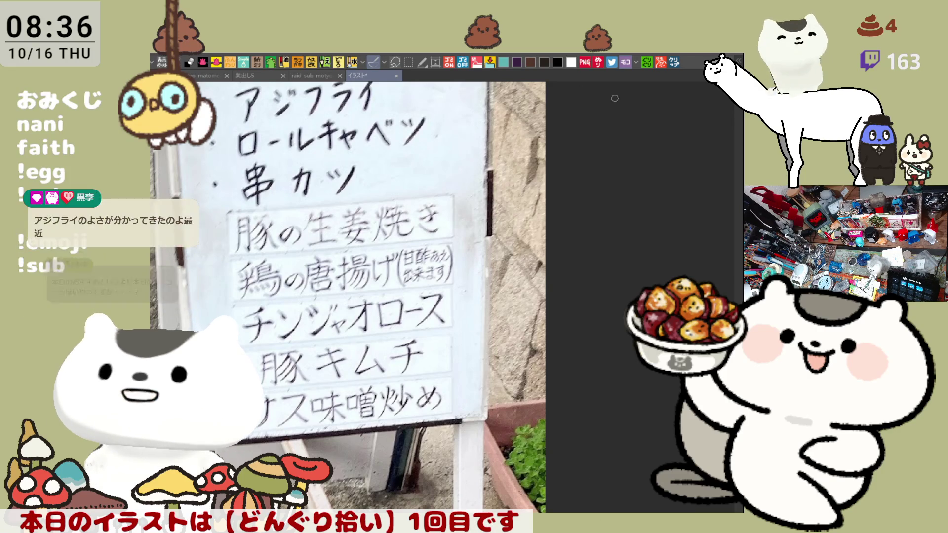
scroll(366, 266, "down", 1)
scroll(345, 263, "down", 4)
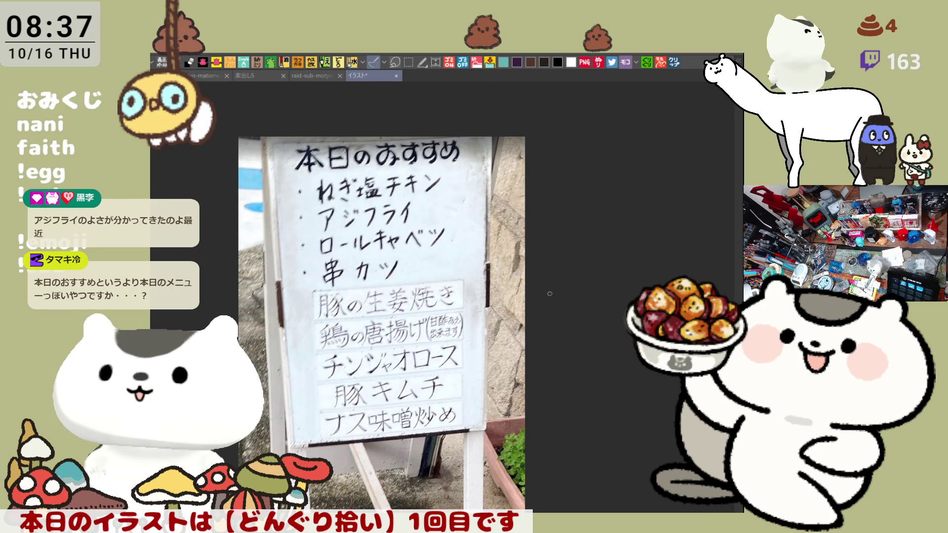
scroll(353, 380, "up", 3)
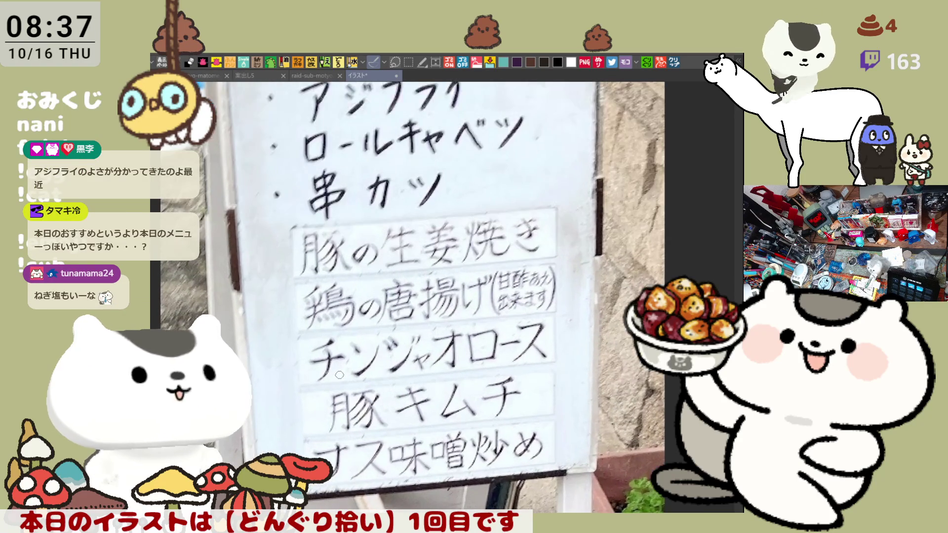
scroll(340, 370, "down", 1)
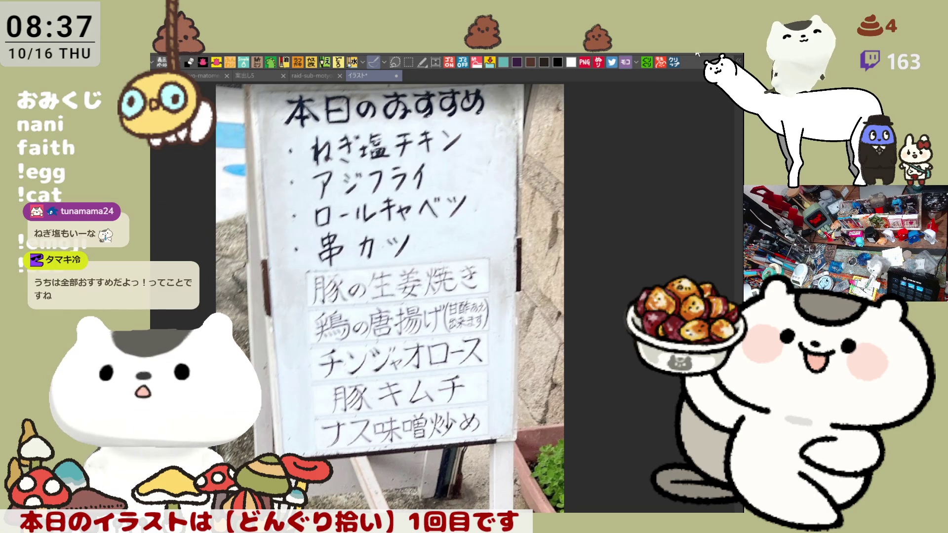
Open the copied tonkatsu bento photo as a new canvas and zoom in closely
left_click(674, 61)
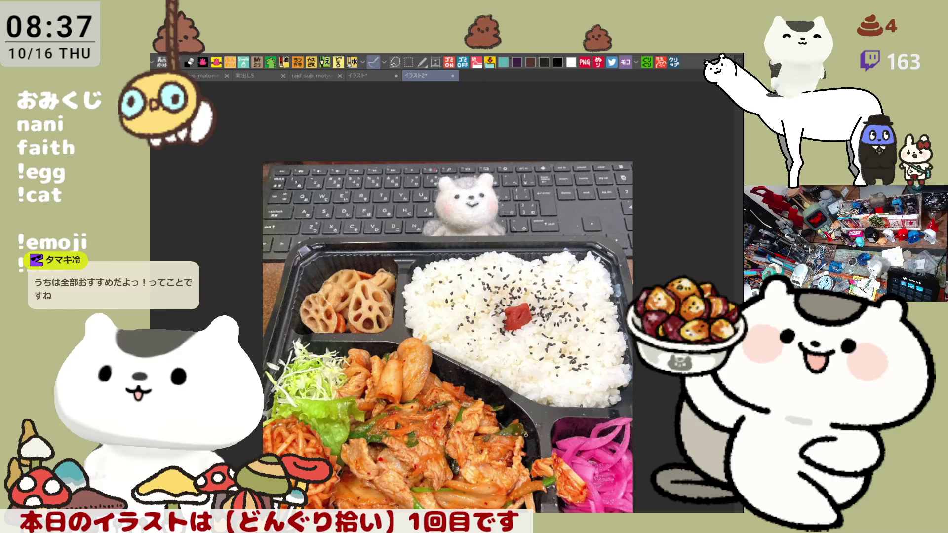
scroll(445, 297, "down", 3)
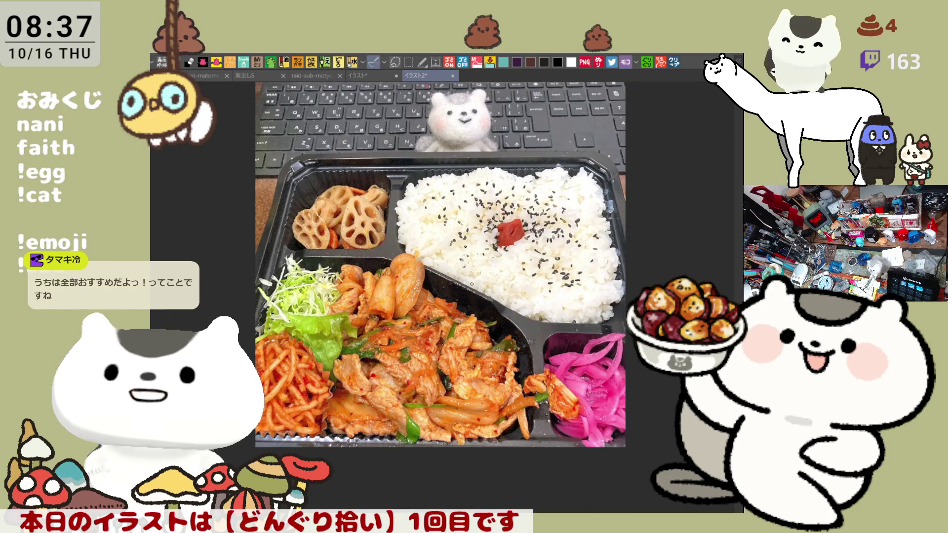
scroll(472, 285, "up", 1)
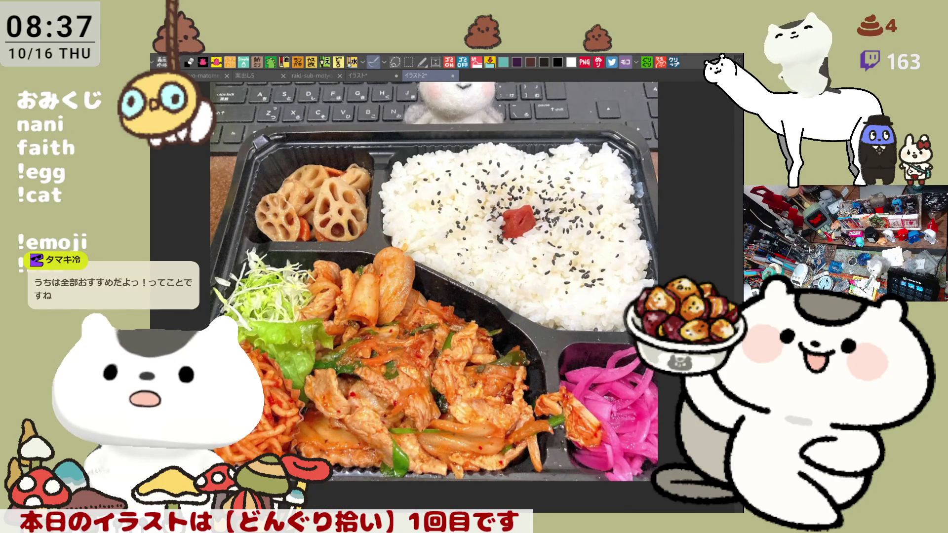
scroll(472, 285, "down", 1)
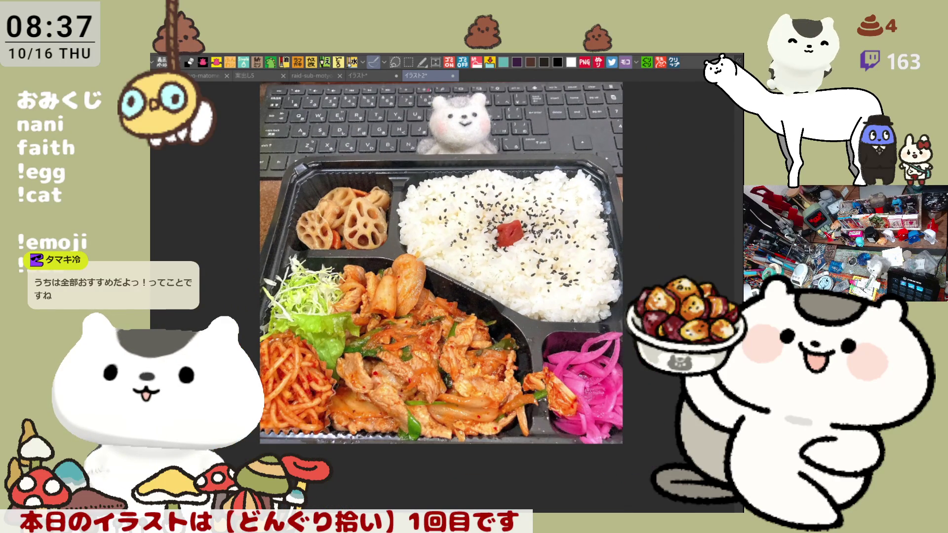
scroll(472, 285, "up", 1)
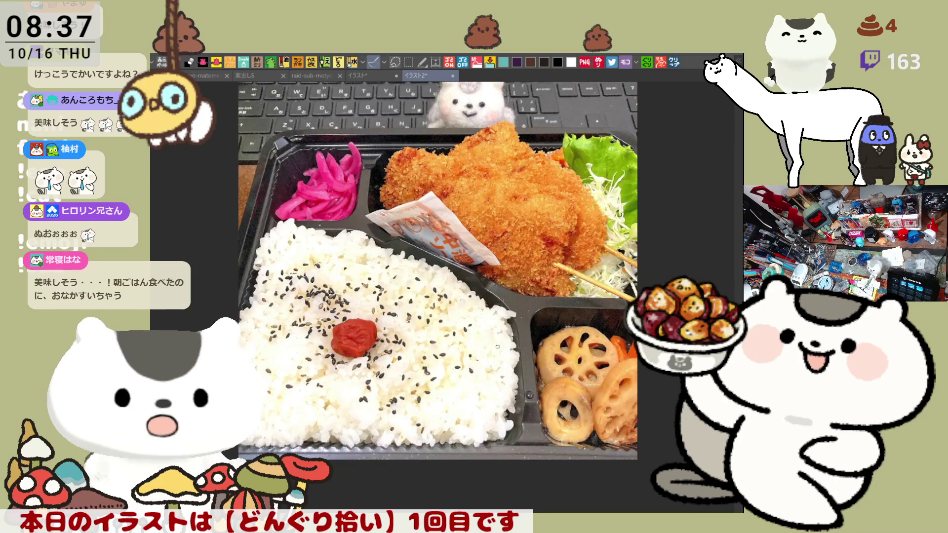
scroll(469, 320, "up", 1)
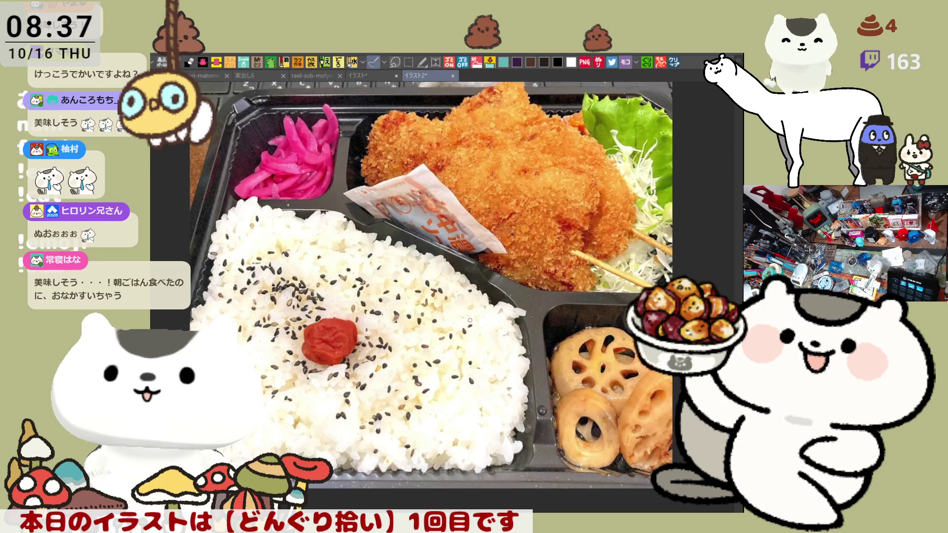
scroll(470, 320, "down", 1)
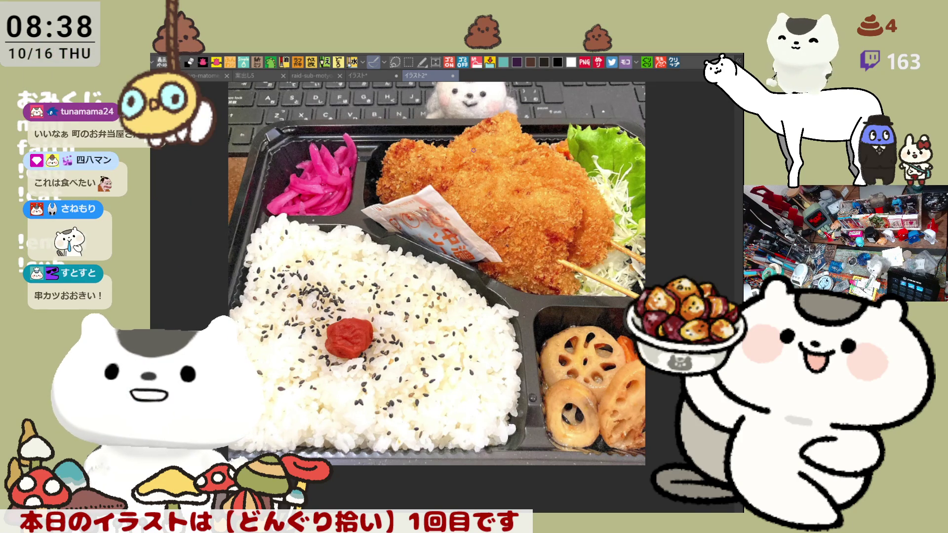
key("ctrl+plus")
scroll(443, 175, "up", 2)
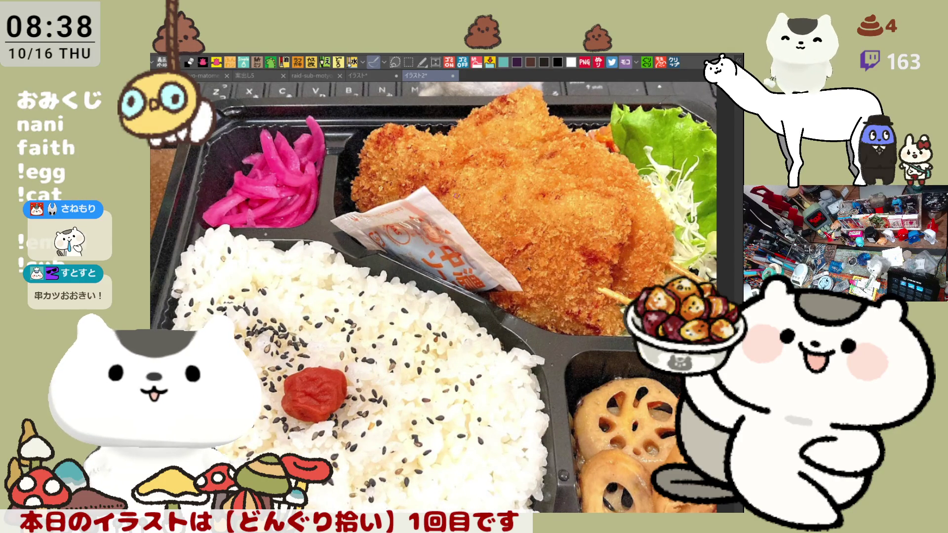
Circle the fried cutlets with orange pen loops, replacing an initial purple circle
left_click_drag(402, 233, 397, 121)
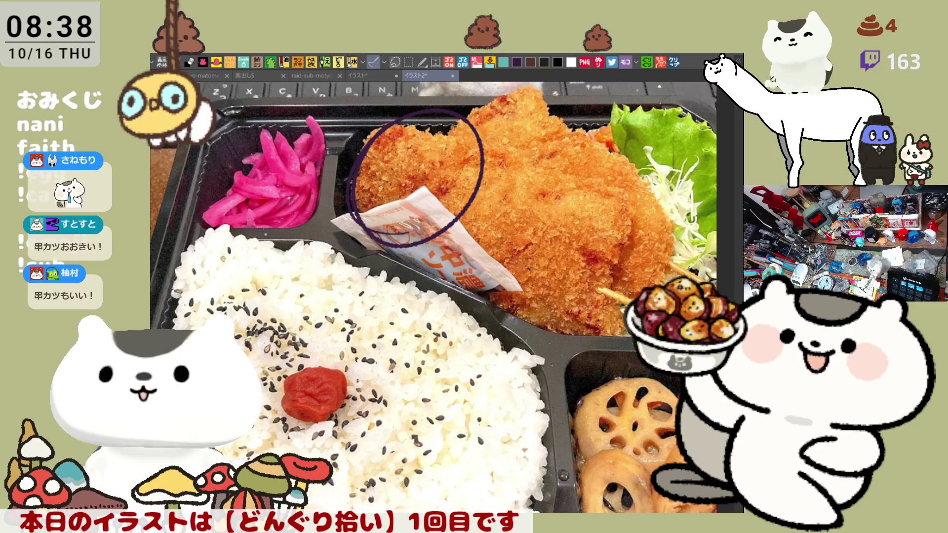
key("ctrl+z")
left_click_drag(351, 206, 390, 231)
mouse_move(346, 176)
left_mouse_down()
mouse_move(453, 229)
mouse_move(375, 242)
left_mouse_up()
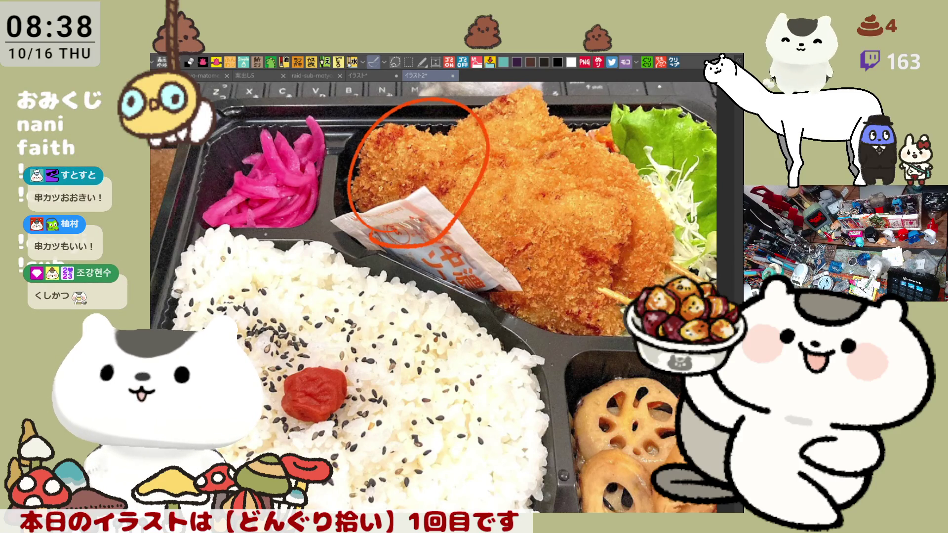
mouse_move(458, 269)
left_mouse_down()
mouse_move(496, 180)
mouse_move(533, 247)
mouse_move(499, 295)
mouse_move(471, 279)
left_mouse_up()
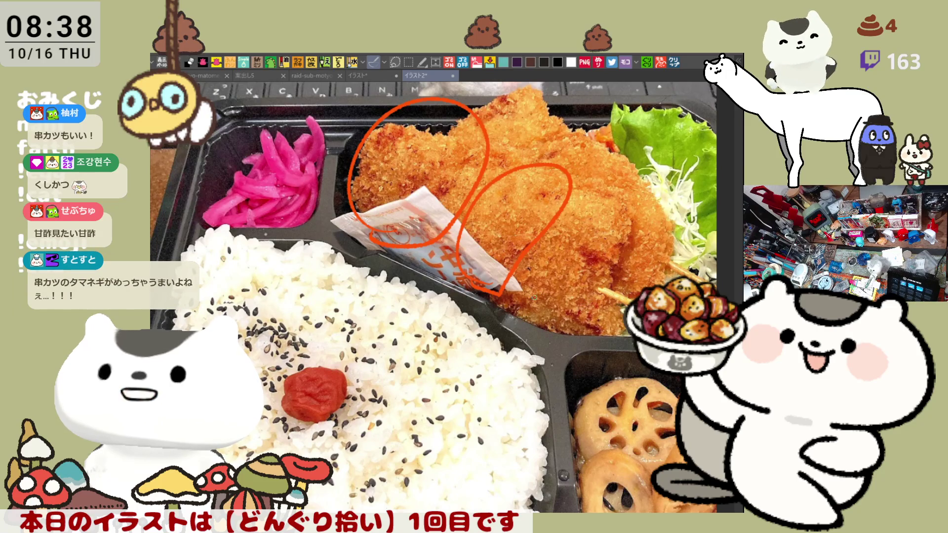
mouse_move(535, 240)
left_mouse_down()
mouse_move(632, 212)
mouse_move(626, 264)
mouse_move(522, 302)
left_mouse_up()
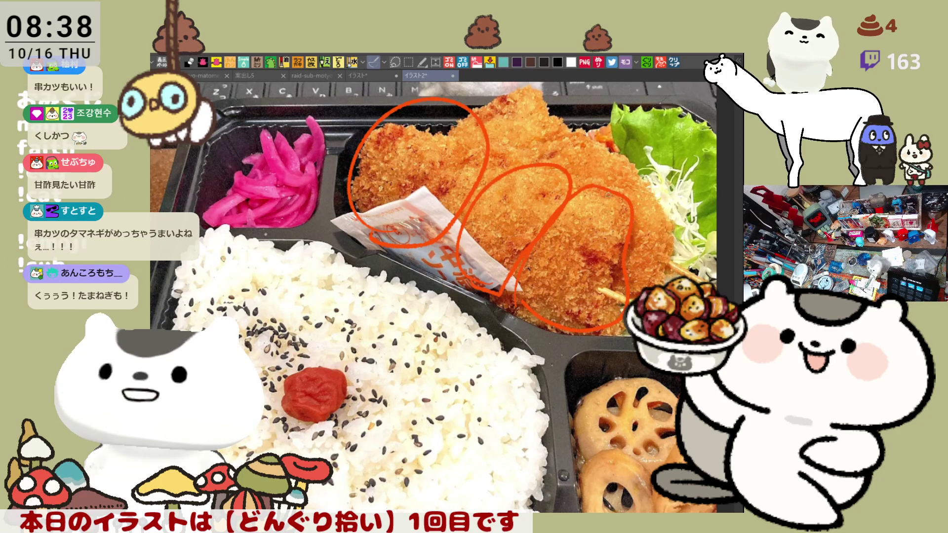
mouse_move(602, 203)
left_mouse_down()
mouse_move(605, 249)
mouse_move(568, 314)
mouse_move(617, 304)
mouse_move(595, 272)
mouse_move(612, 213)
mouse_move(626, 208)
mouse_move(619, 280)
left_mouse_up()
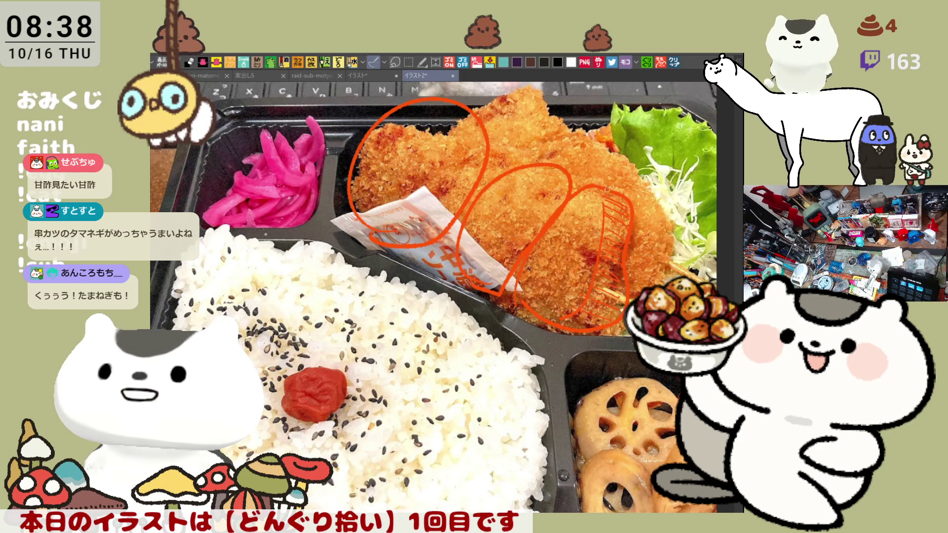
mouse_move(623, 326)
left_mouse_down()
mouse_move(524, 302)
mouse_move(642, 237)
mouse_move(576, 340)
left_mouse_up()
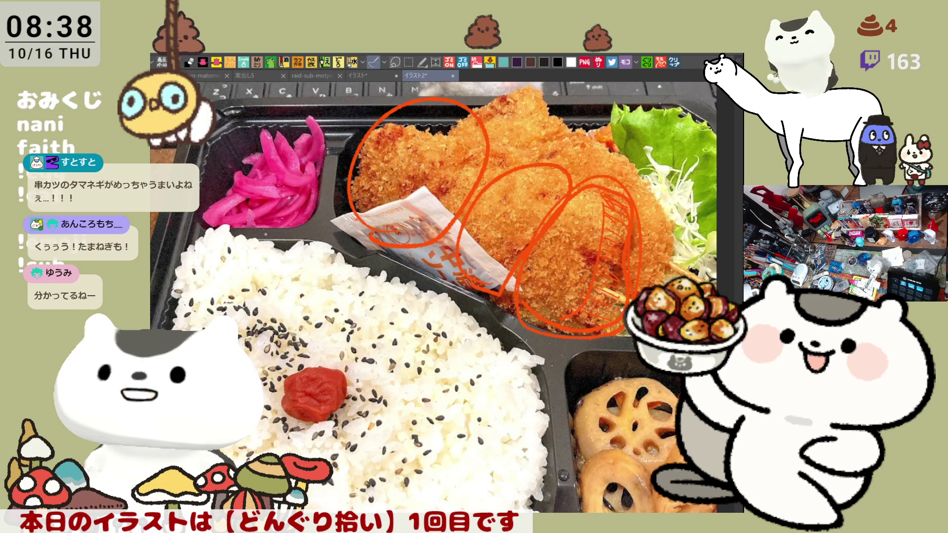
mouse_move(468, 110)
left_mouse_down()
mouse_move(477, 99)
mouse_move(587, 134)
mouse_move(614, 157)
left_mouse_up()
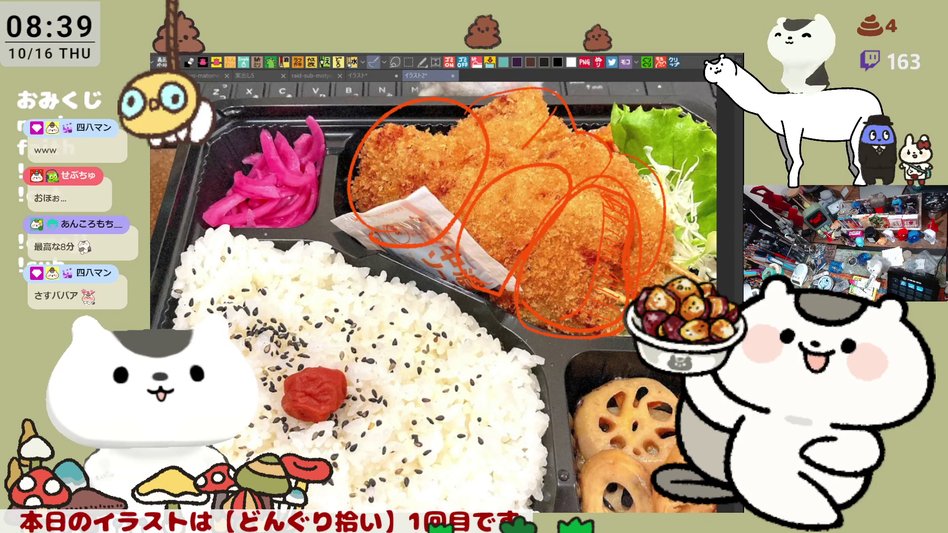
Open the chicken-and-salmon bento photo as canvas イラスト3 and zoom around it
left_click(675, 60)
scroll(485, 365, "up", 8)
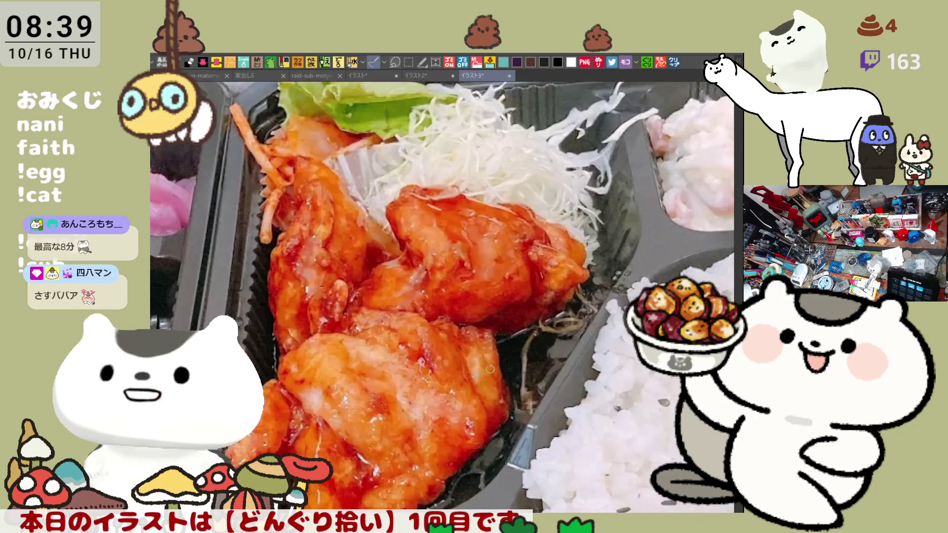
scroll(489, 371, "down", 2)
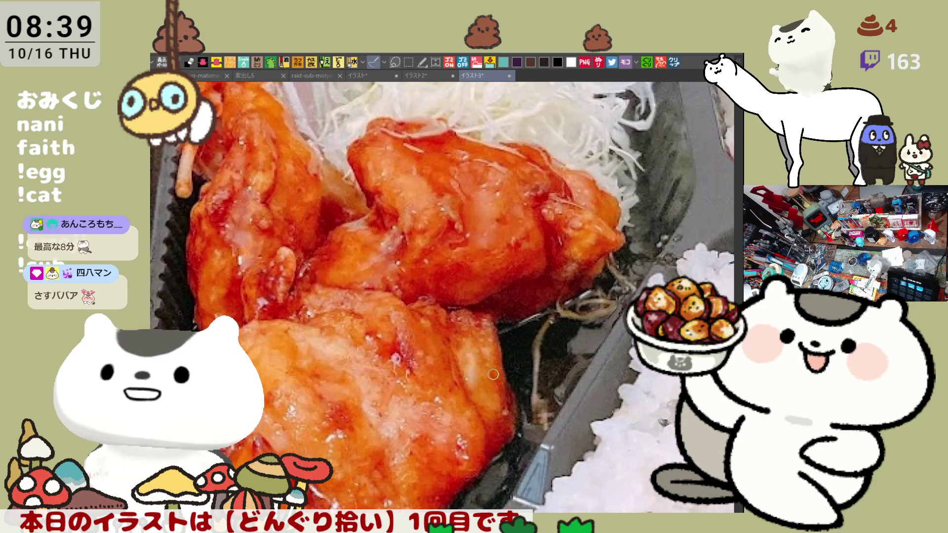
scroll(493, 375, "down", 4)
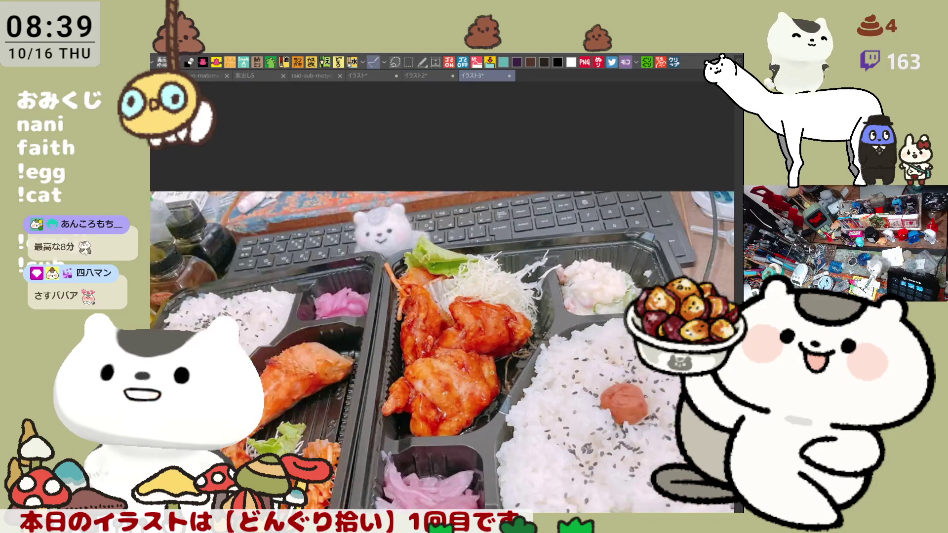
scroll(493, 374, "up", 4)
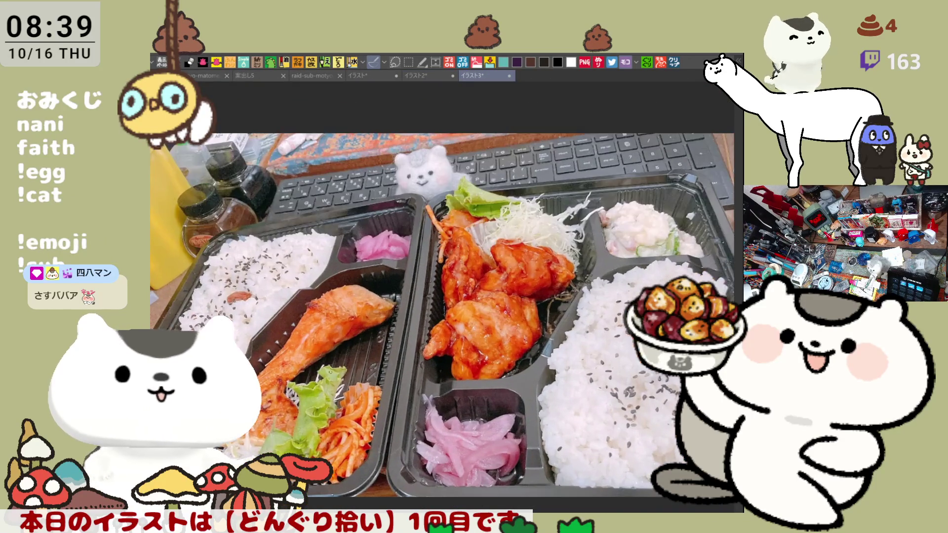
scroll(310, 375, "up", 2)
scroll(310, 375, "down", 1)
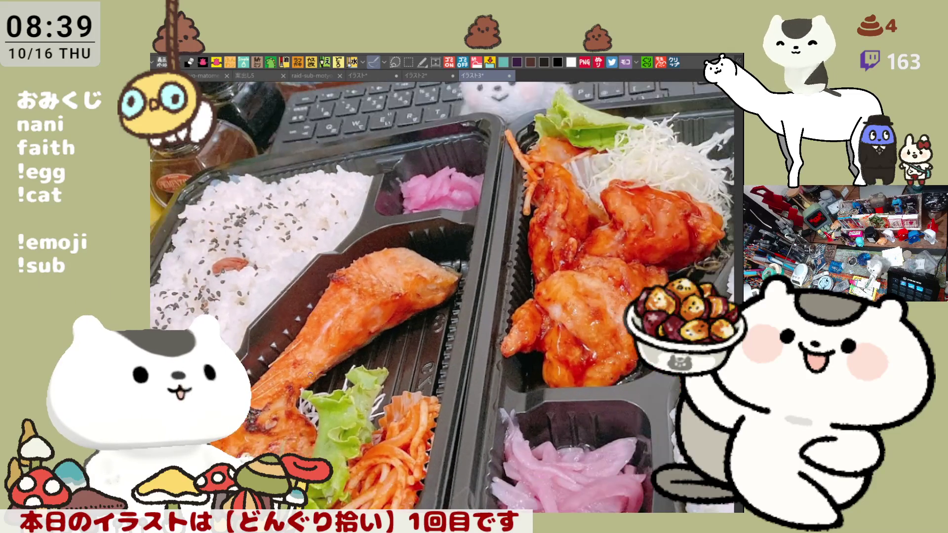
scroll(306, 372, "down", 2)
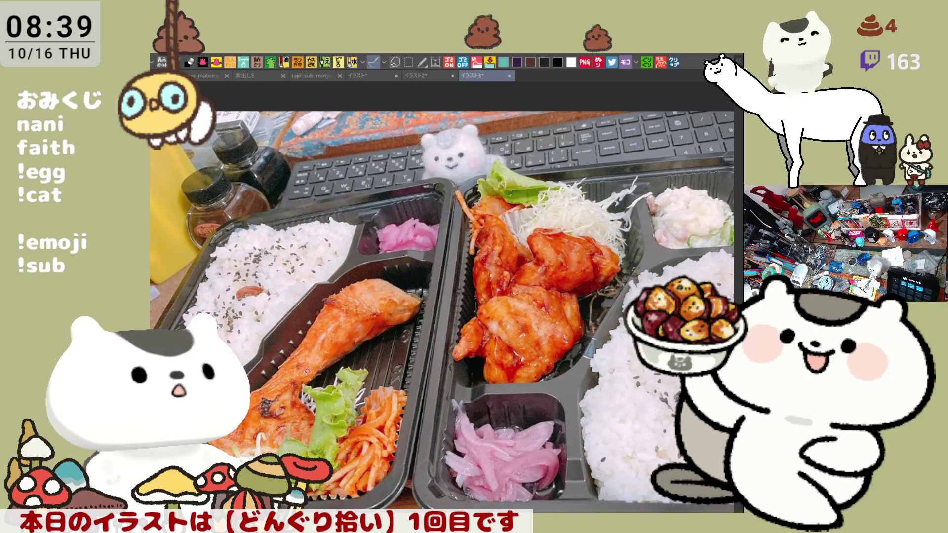
scroll(393, 227, "down", 2)
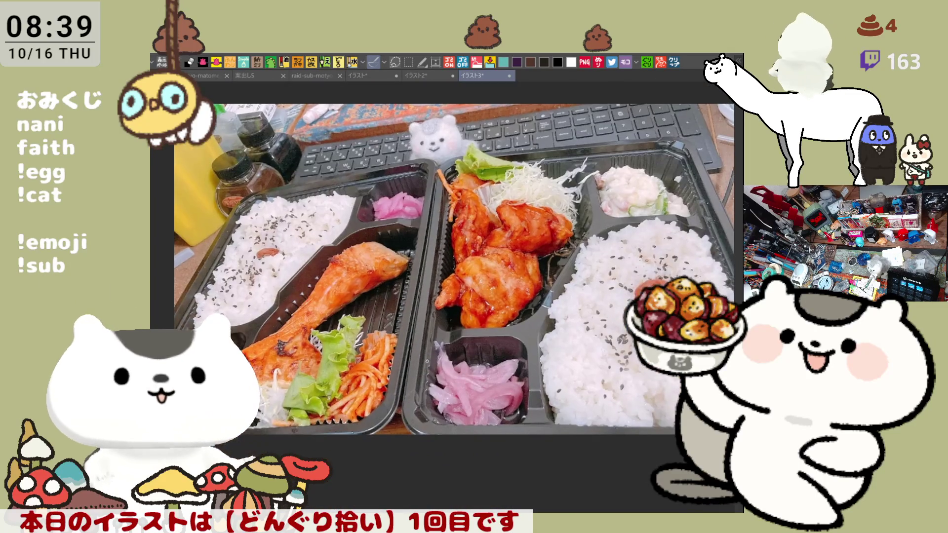
Close the tonkatsu canvas イラスト2 and return to the menu-board canvas
left_click(436, 78)
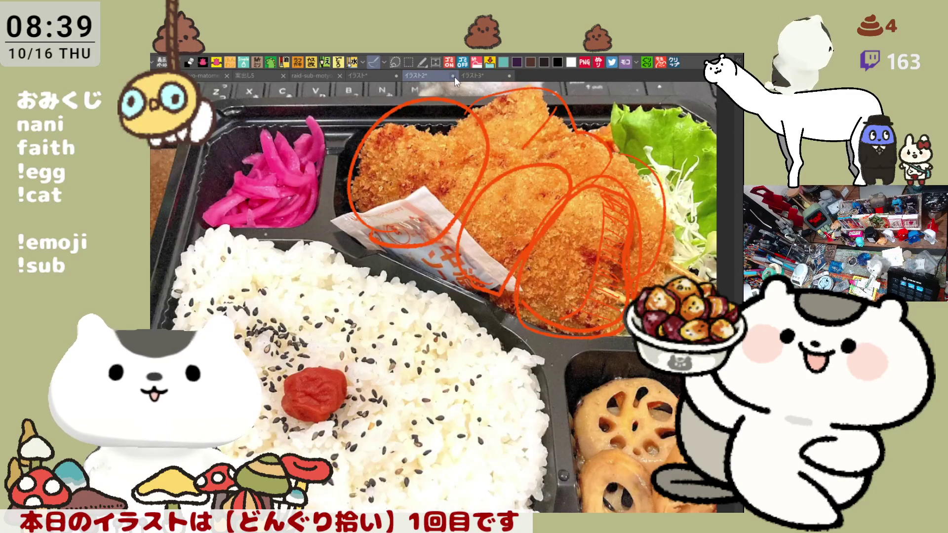
key("ctrl+w")
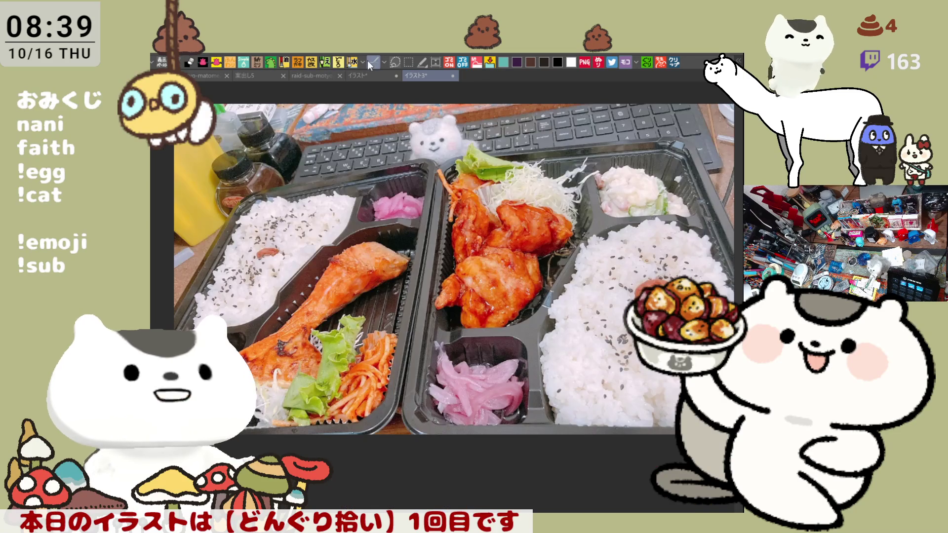
left_click(381, 78)
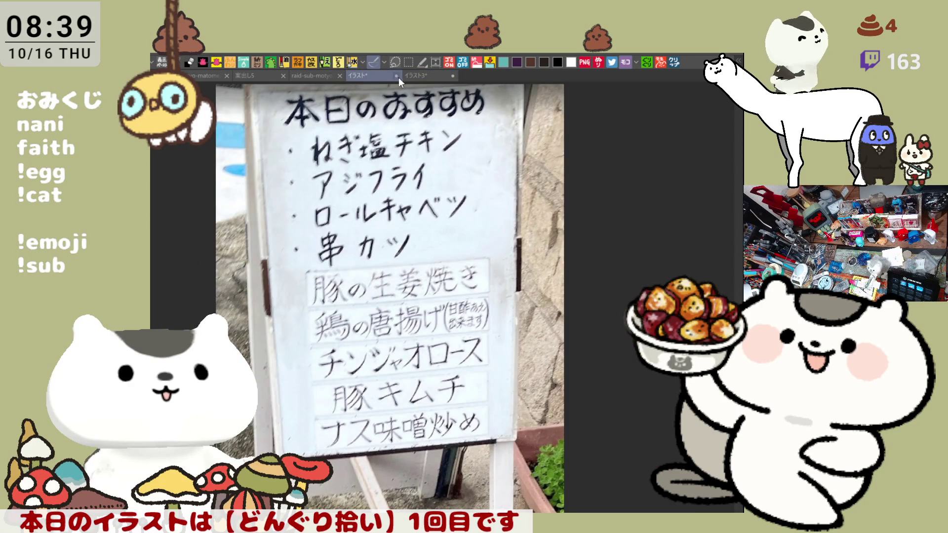
Close the menu-board canvas イラスト with Ctrl+W
key("ctrl+w")
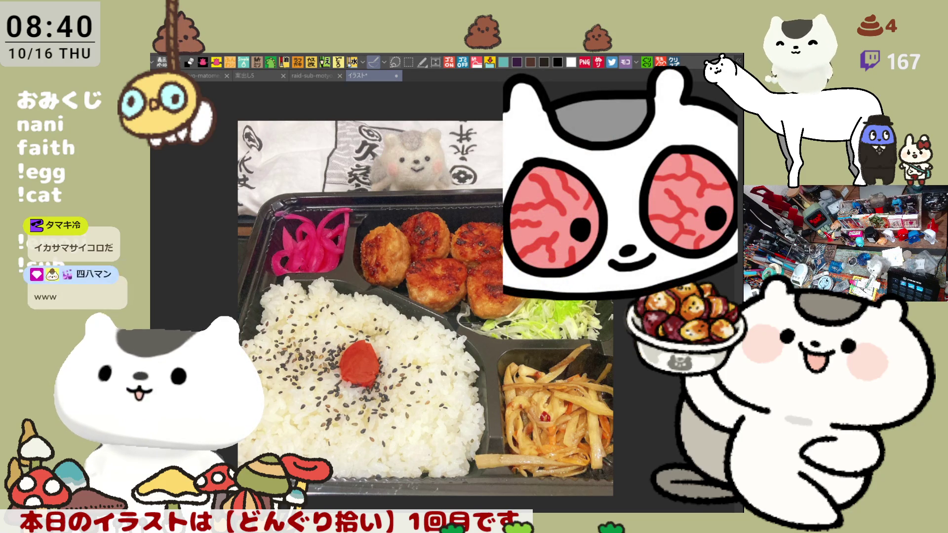
Open the next viewer's bento photo as canvas イラスト2 and close the previous photo document
left_click(676, 61)
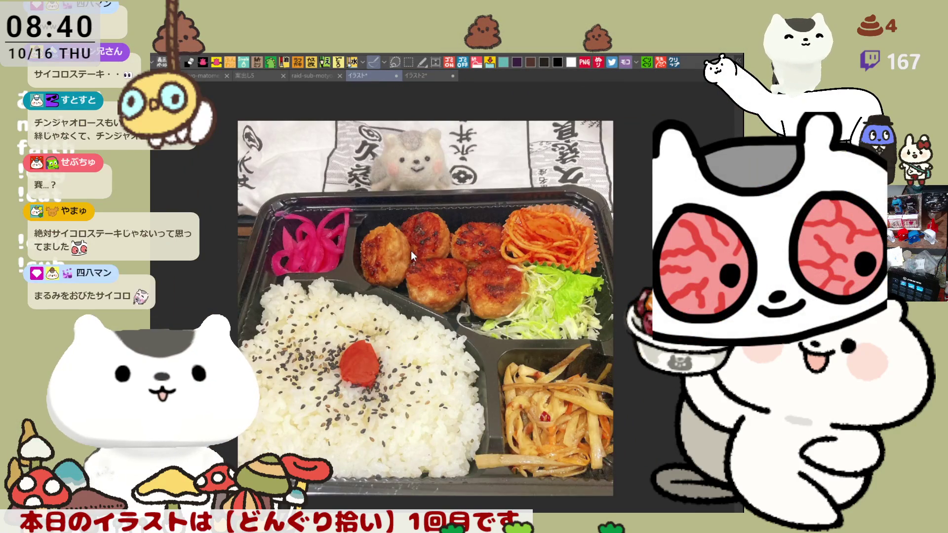
key("ctrl+w")
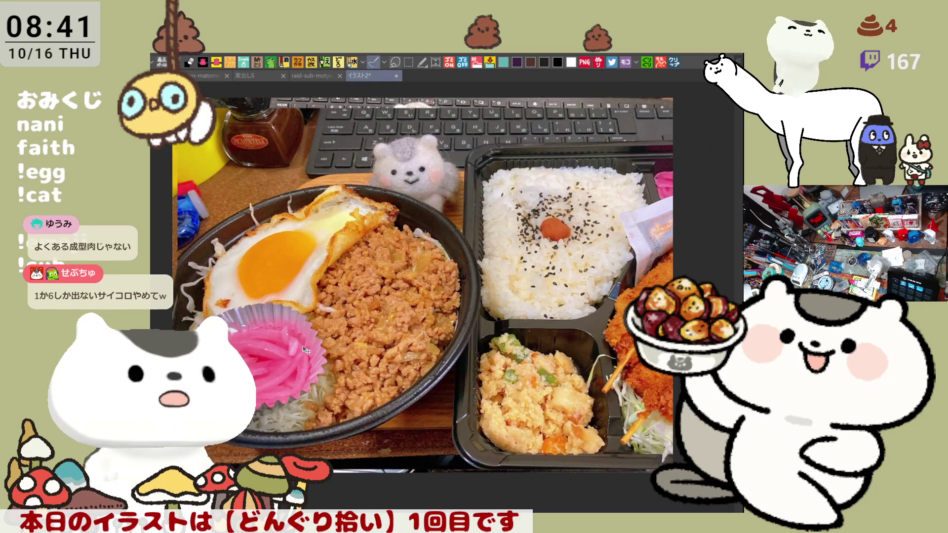
Zoom in and out on the soboro bowl photo and shift it to the right
scroll(276, 328, "up", 1)
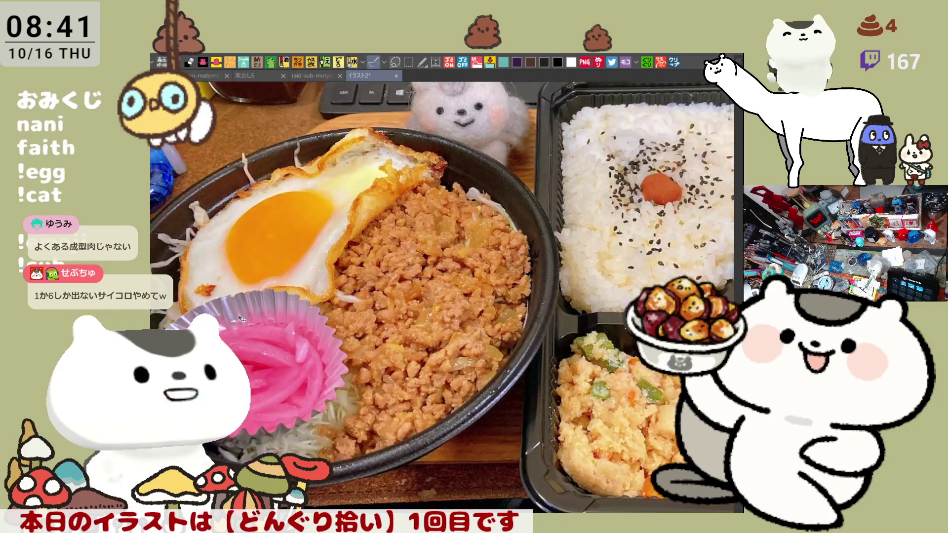
left_click_drag(279, 305, 369, 296)
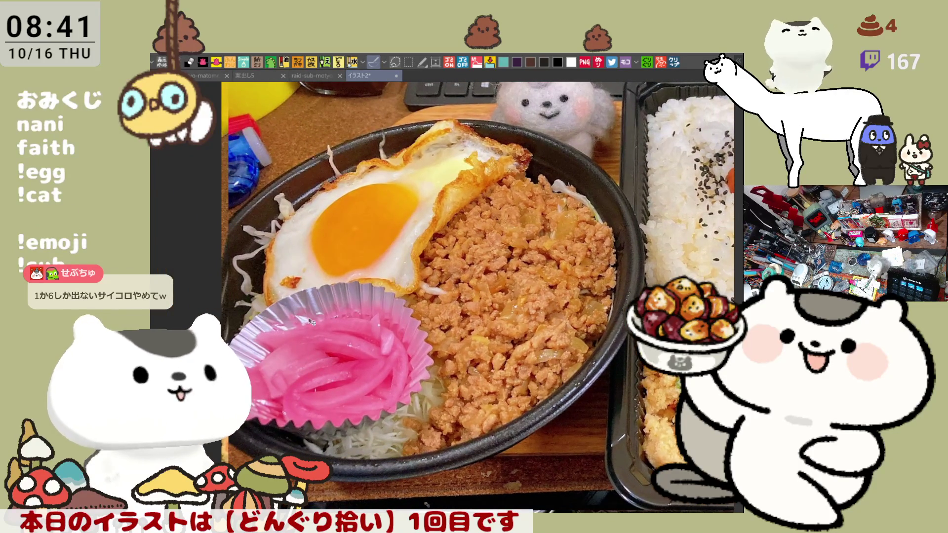
scroll(329, 296, "up", 1)
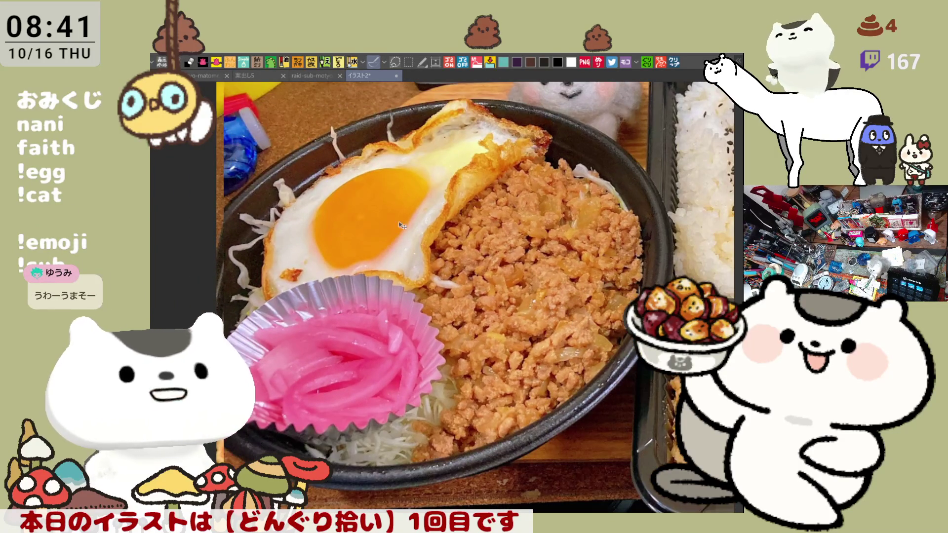
scroll(401, 226, "down", 1)
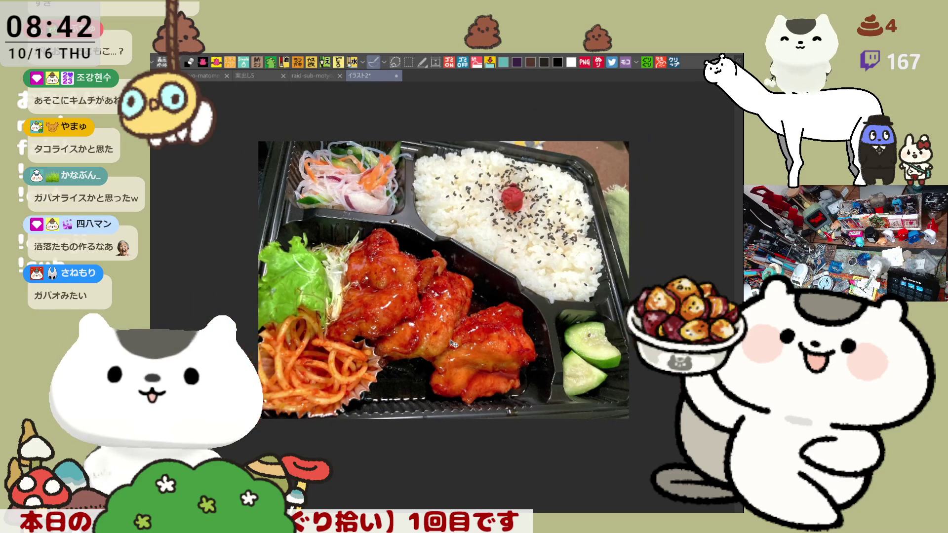
Zoom in on the red-glazed fried-chicken bento photo
scroll(450, 344, "up", 1)
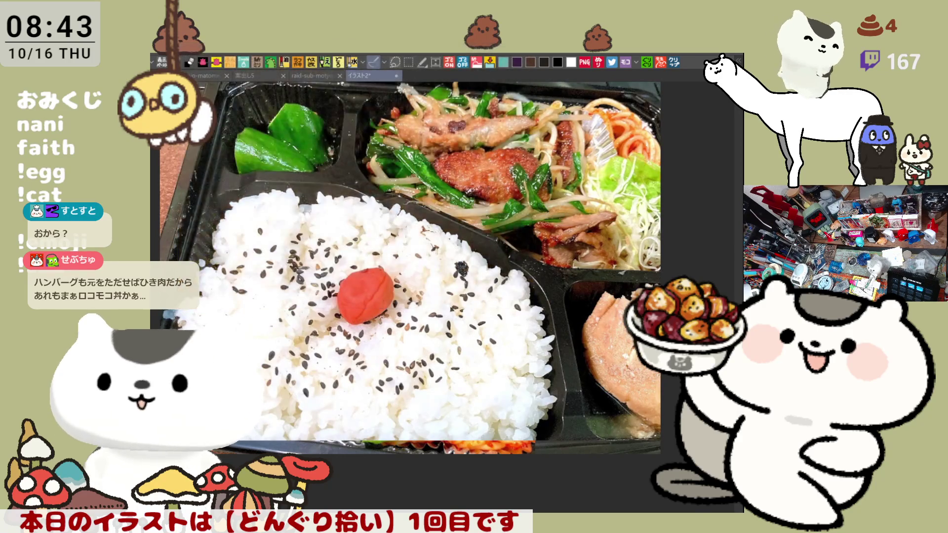
Nudge the stir-fry bento photo slightly left and zoom in closely on it
left_click_drag(494, 302, 480, 305)
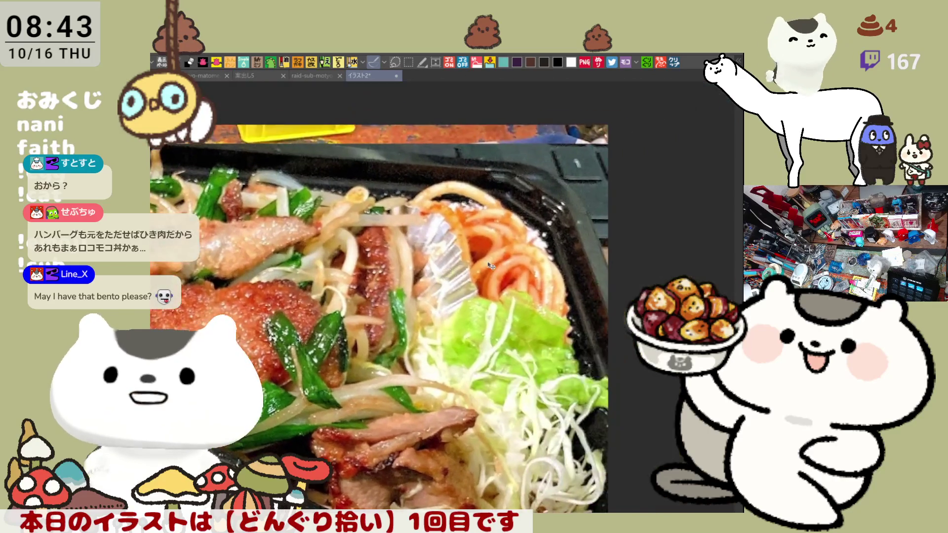
scroll(453, 294, "down", 5)
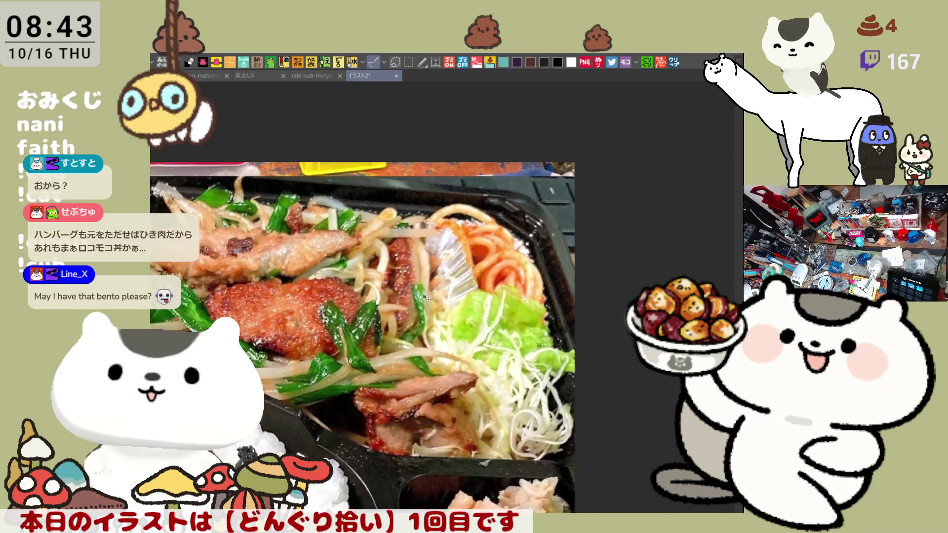
scroll(375, 291, "up", 3)
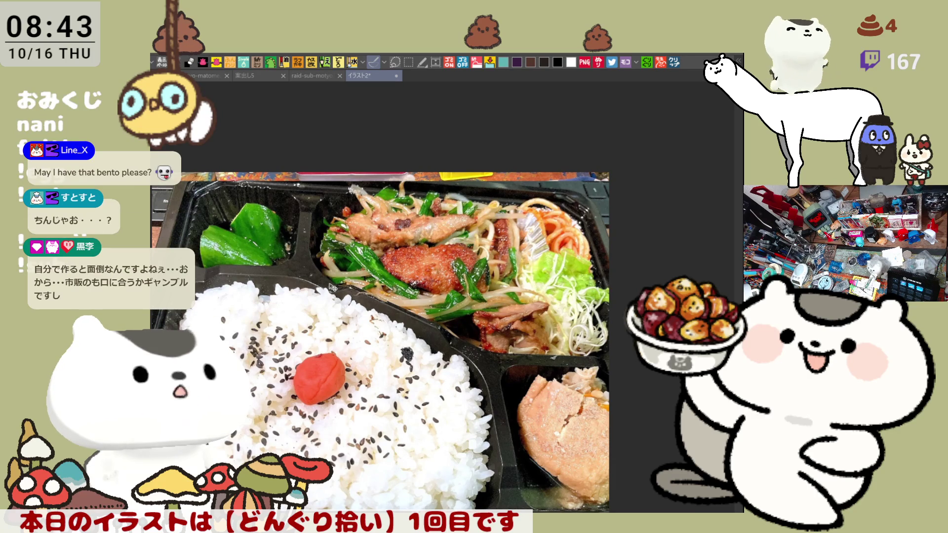
scroll(440, 222, "up", 2)
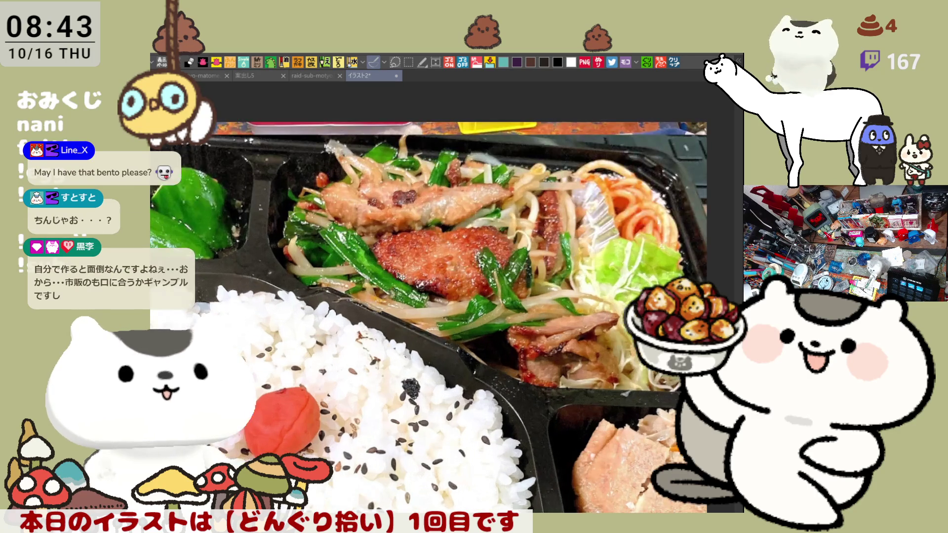
scroll(439, 222, "up", 1)
scroll(441, 223, "up", 1)
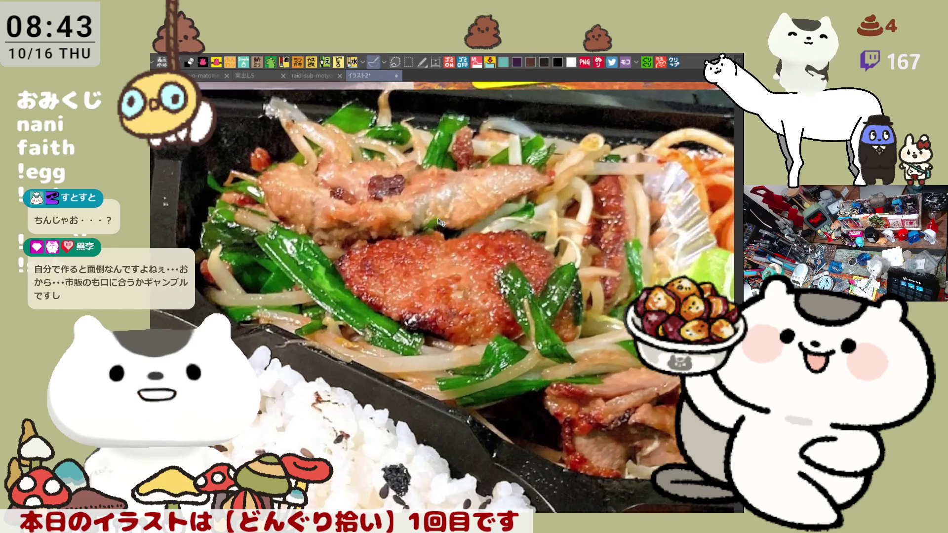
scroll(441, 222, "up", 1)
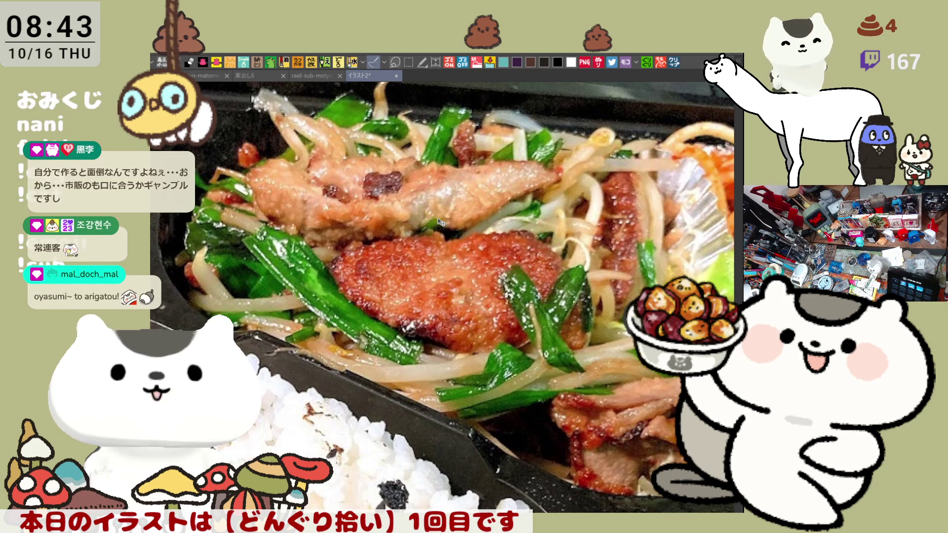
Zoom back out on the stir-fry photo and close the earlier photo document
scroll(441, 223, "down", 1)
scroll(440, 223, "down", 1)
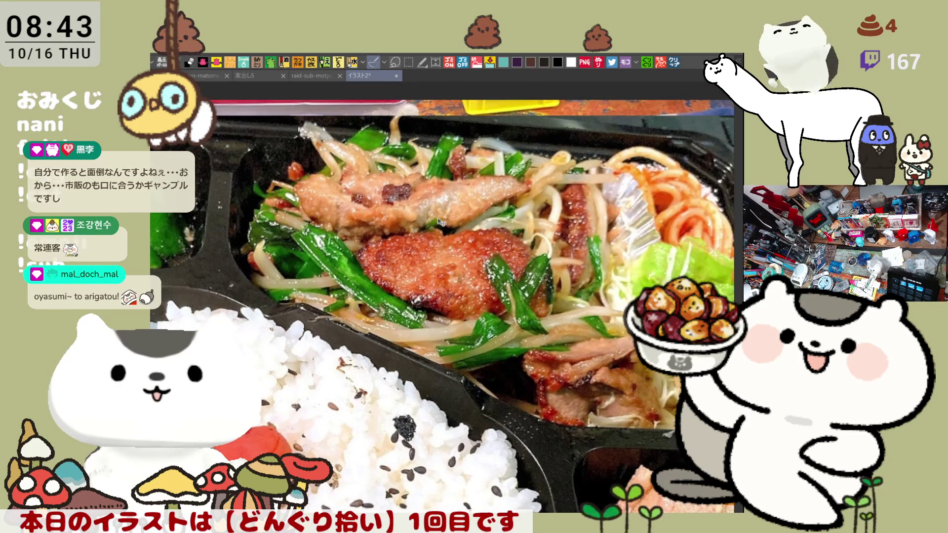
scroll(441, 222, "down", 1)
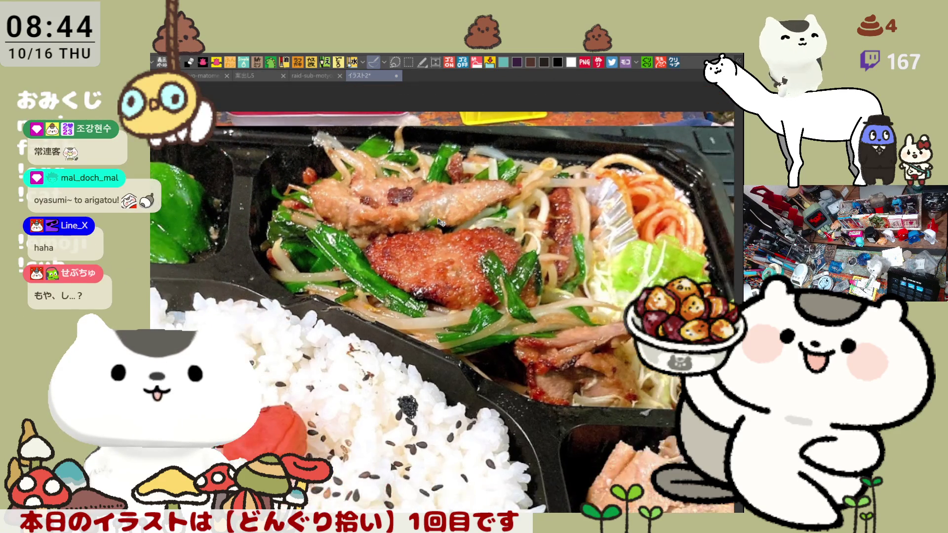
scroll(441, 222, "up", 1)
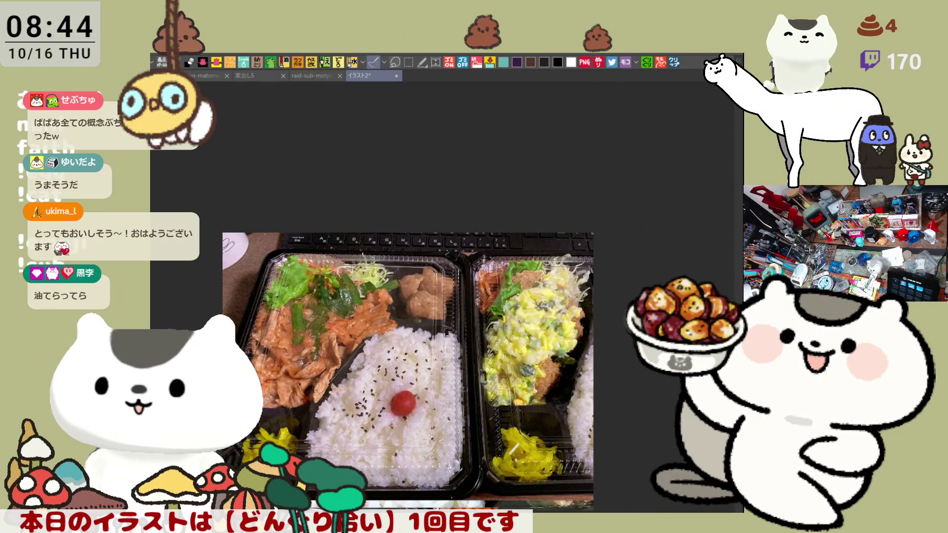
left_click(397, 77)
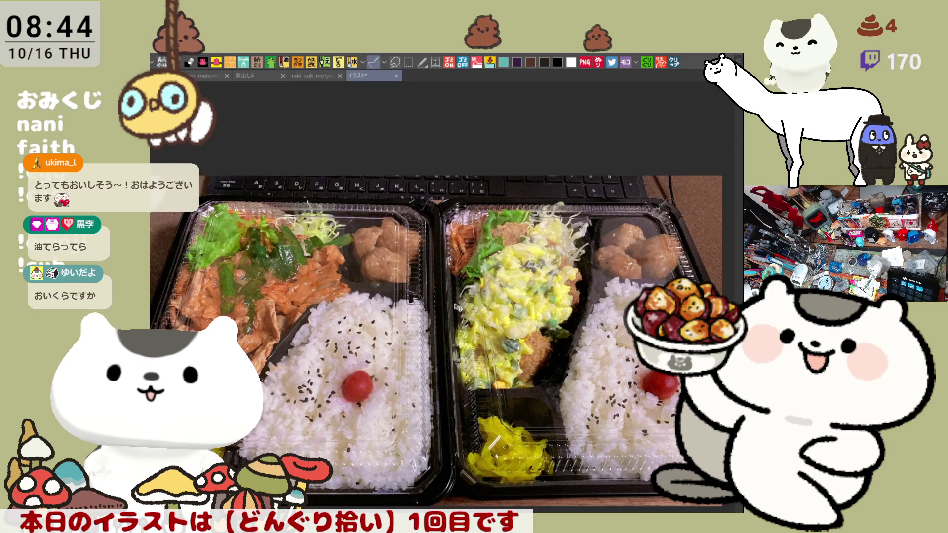
Move the two-box bento photo up, zoom in on the tartar cutlet, then close the document
scroll(487, 294, "down", 1)
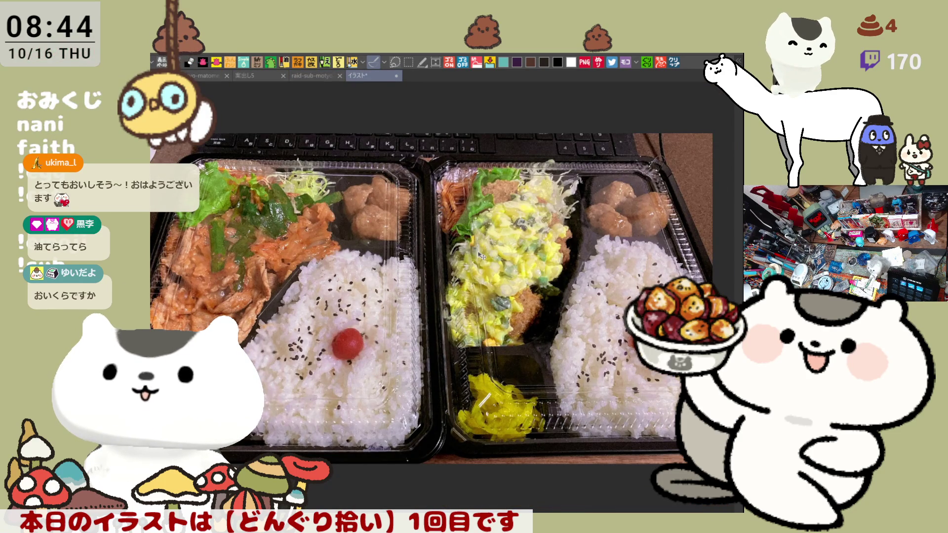
scroll(482, 256, "down", 1)
left_click_drag(534, 339, 530, 295)
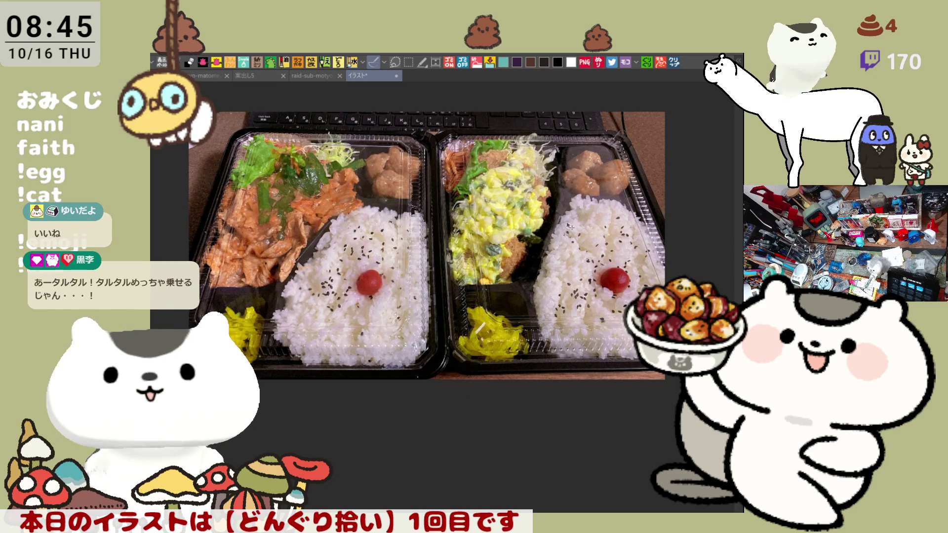
scroll(570, 225, "up", 6)
scroll(514, 201, "up", 2)
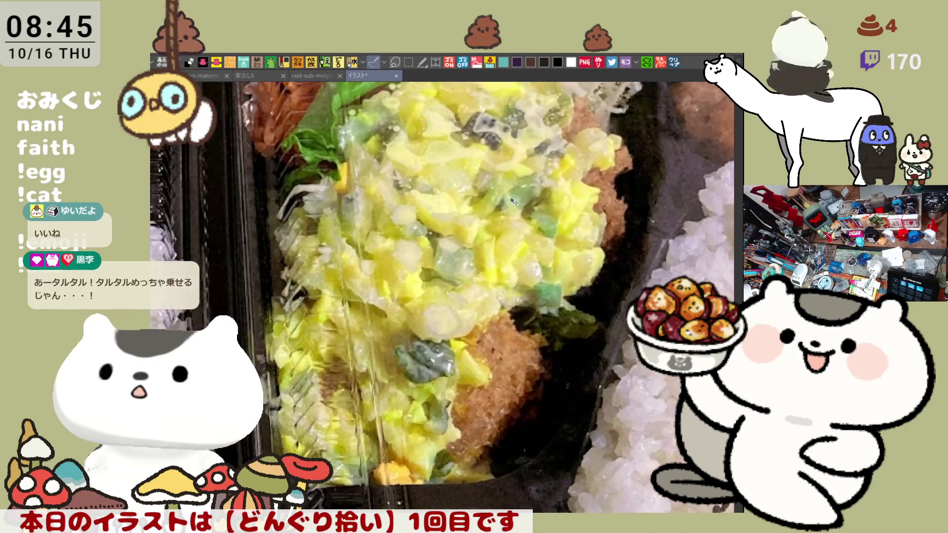
scroll(511, 201, "down", 8)
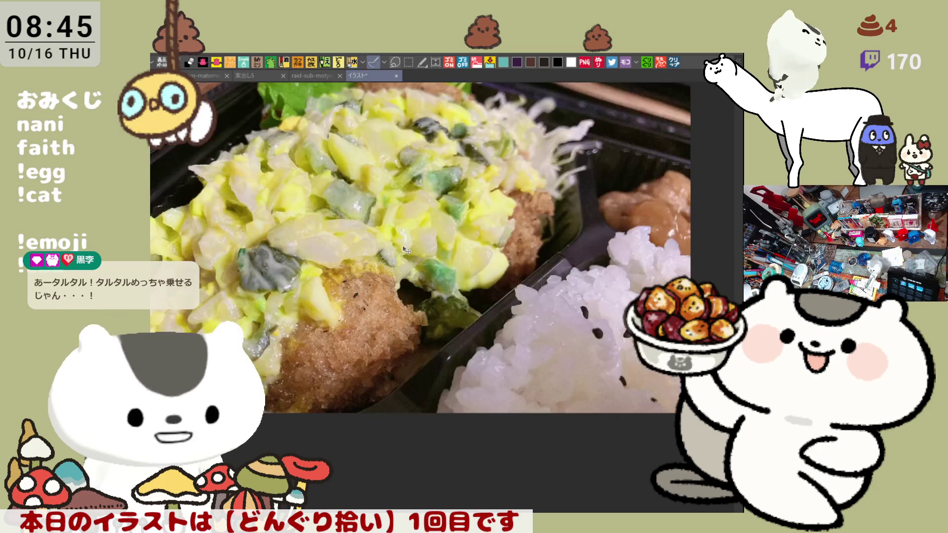
scroll(317, 217, "up", 3)
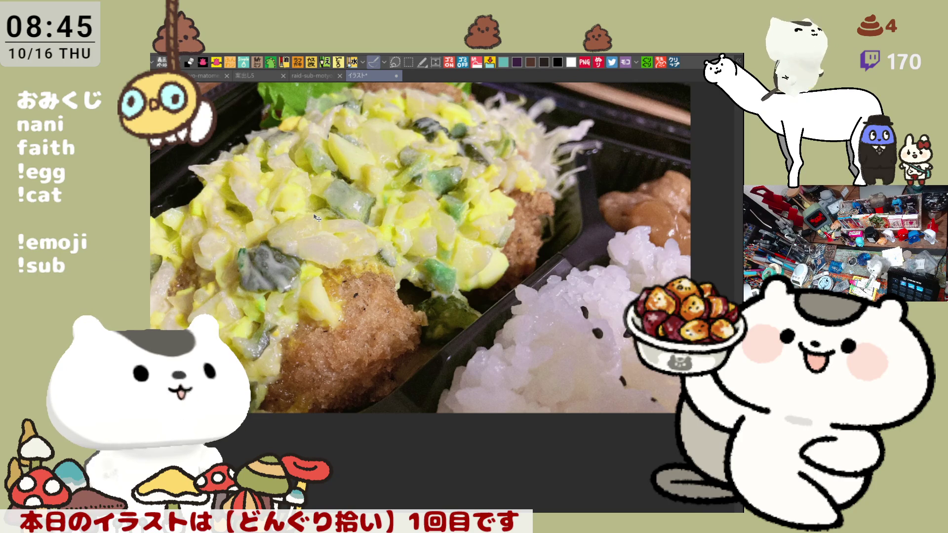
scroll(316, 218, "down", 1)
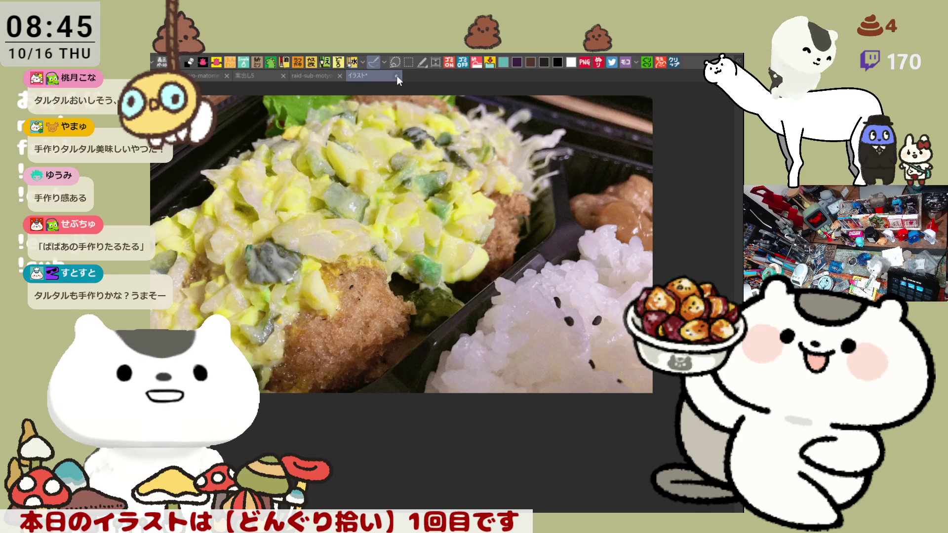
key("ctrl+w")
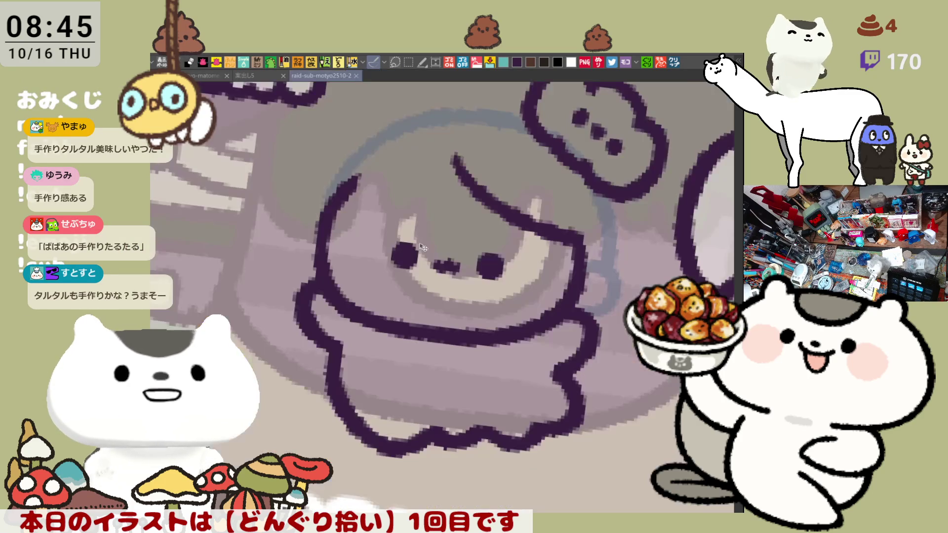
Open the next viewer's bento photo as a new canvas and shift it left
left_click(675, 63)
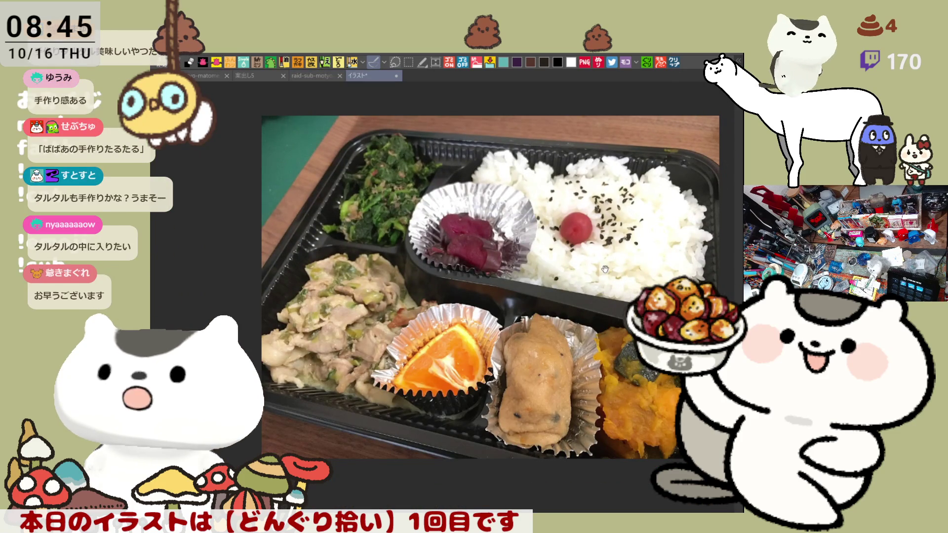
left_click_drag(480, 299, 375, 292)
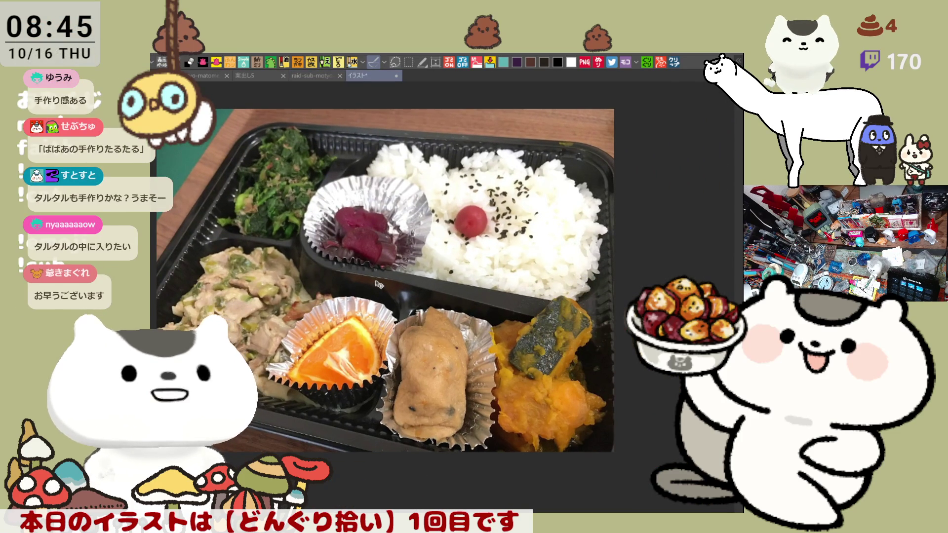
scroll(375, 292, "up", 2)
scroll(378, 284, "down", 1)
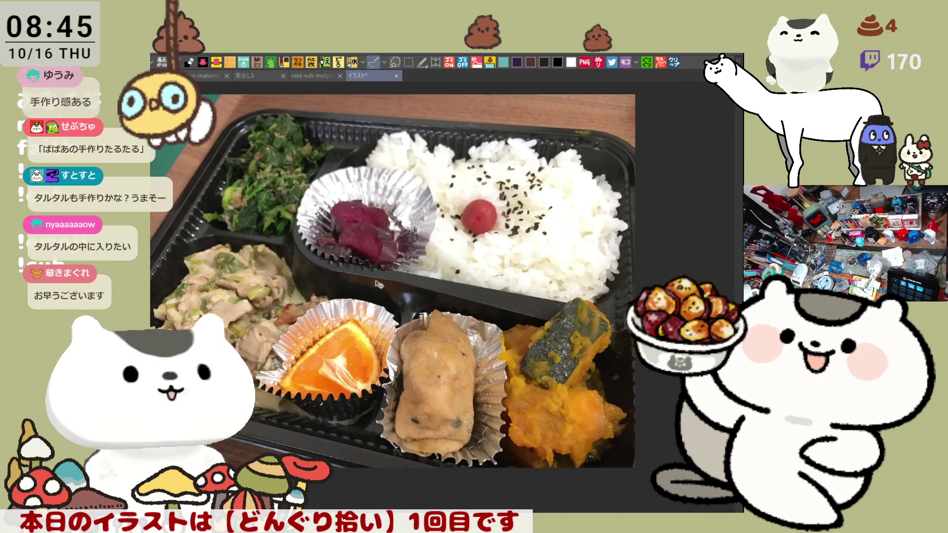
Pan across the bento photo, close it, and open the copied fried-chicken photo as a new canvas
left_click_drag(378, 320, 427, 307)
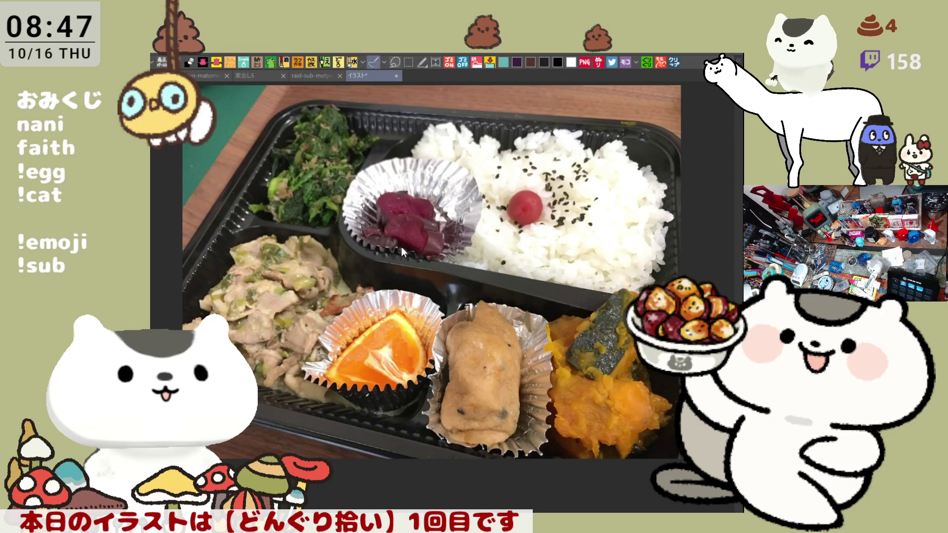
key("ctrl+w")
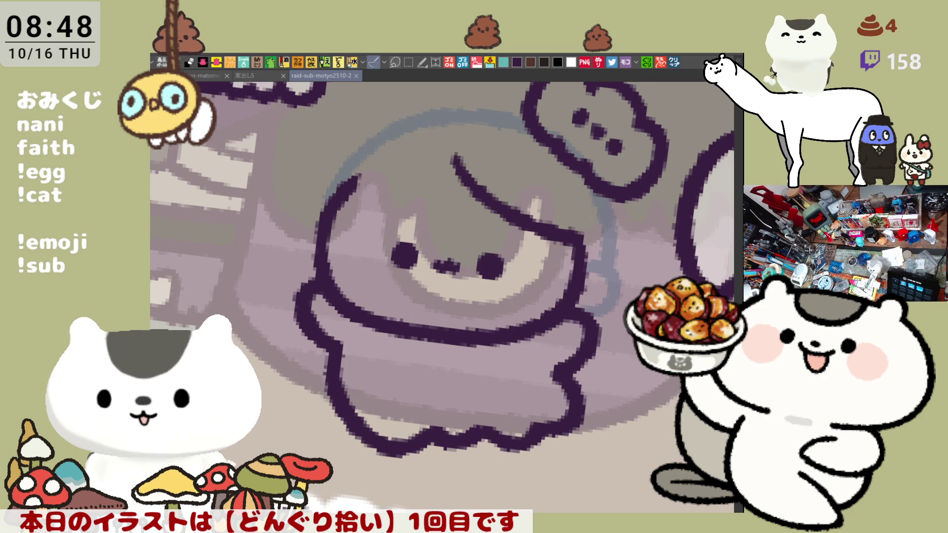
left_click(674, 63)
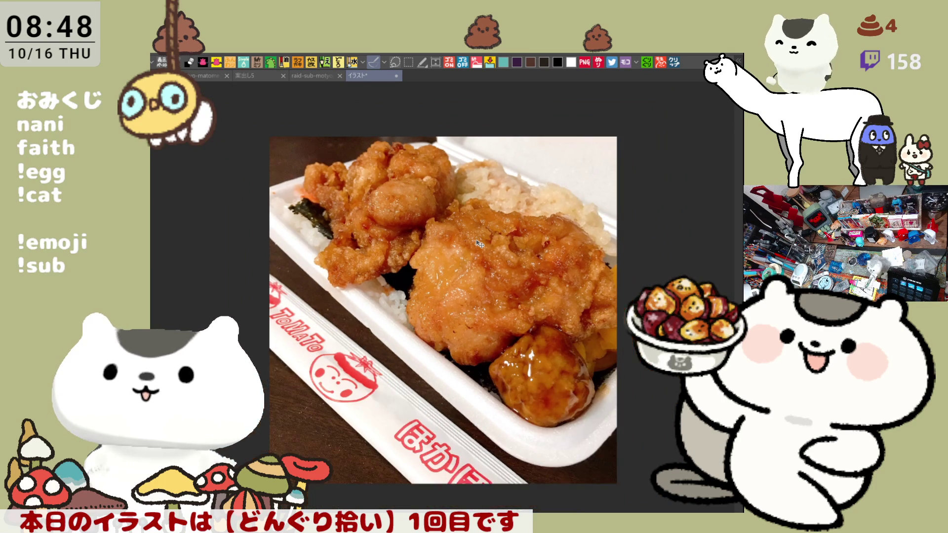
Zoom out, then open the overstuffed fried-chicken box photo as a second canvas, イラスト2
scroll(497, 203, "down", 1)
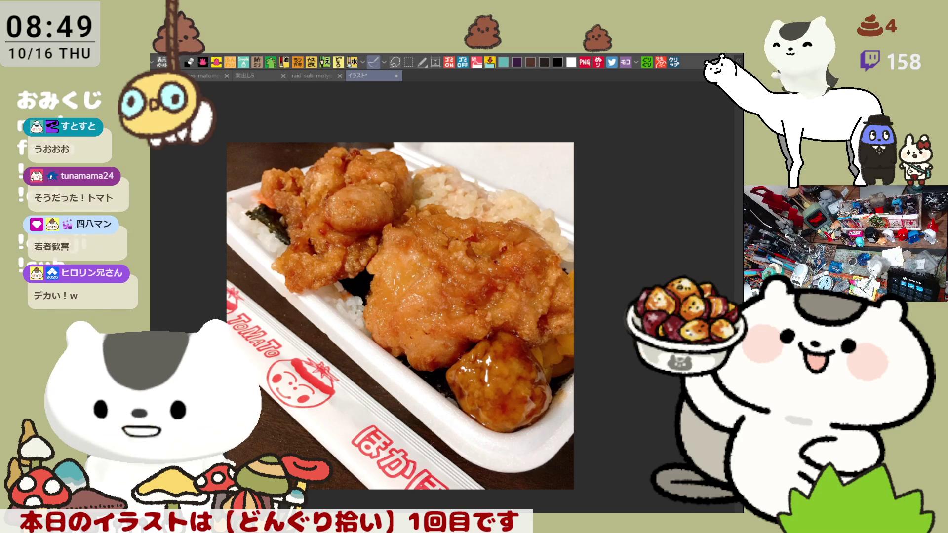
left_click(674, 63)
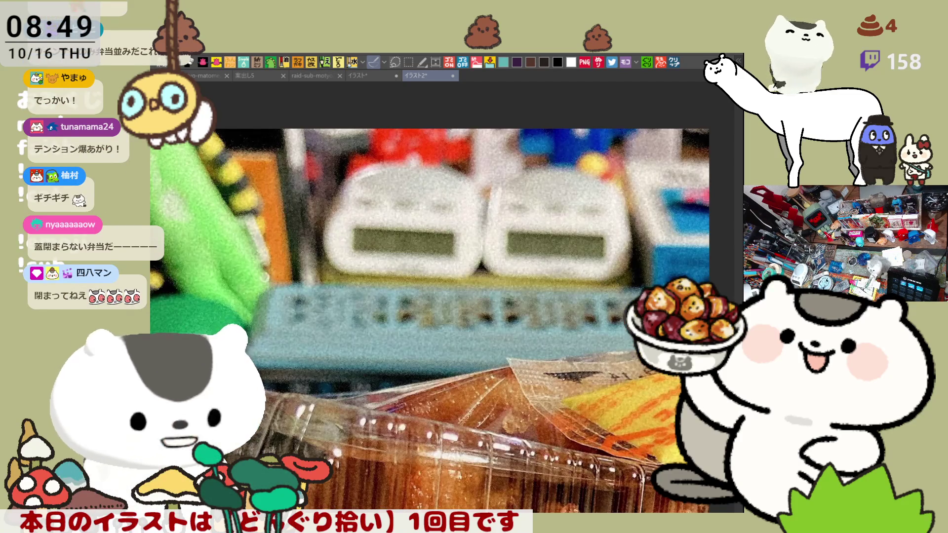
Close and reopen the boxed fried-chicken photo canvas, zoom in, then close it again
left_click(453, 75)
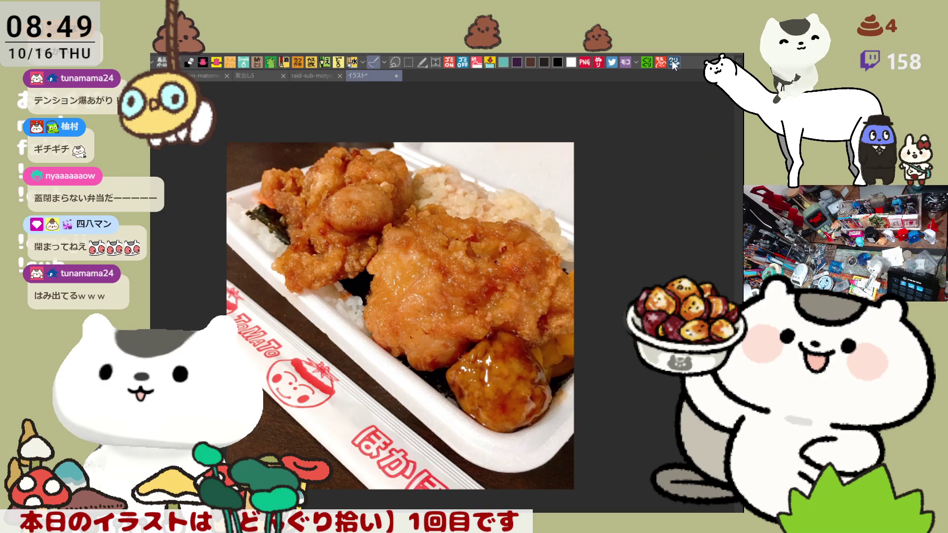
left_click(672, 63)
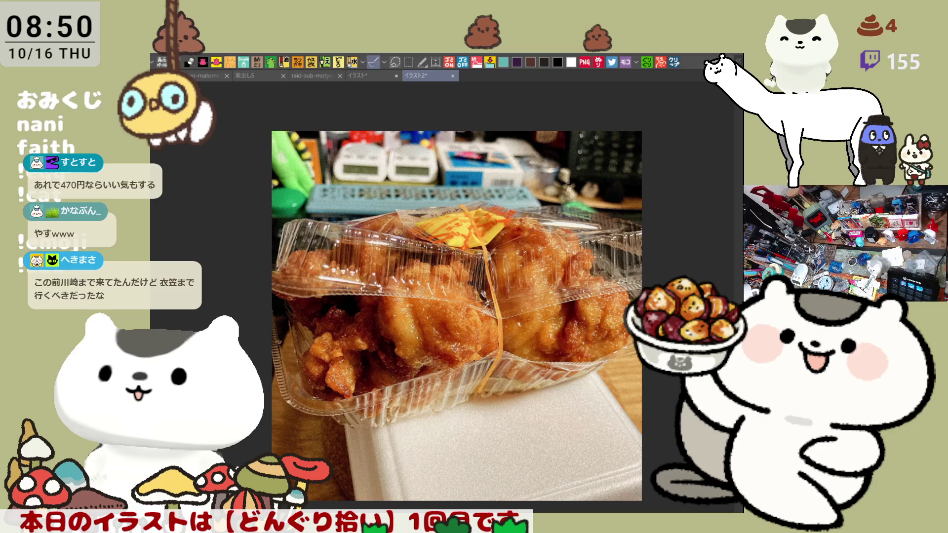
scroll(440, 391, "up", 2)
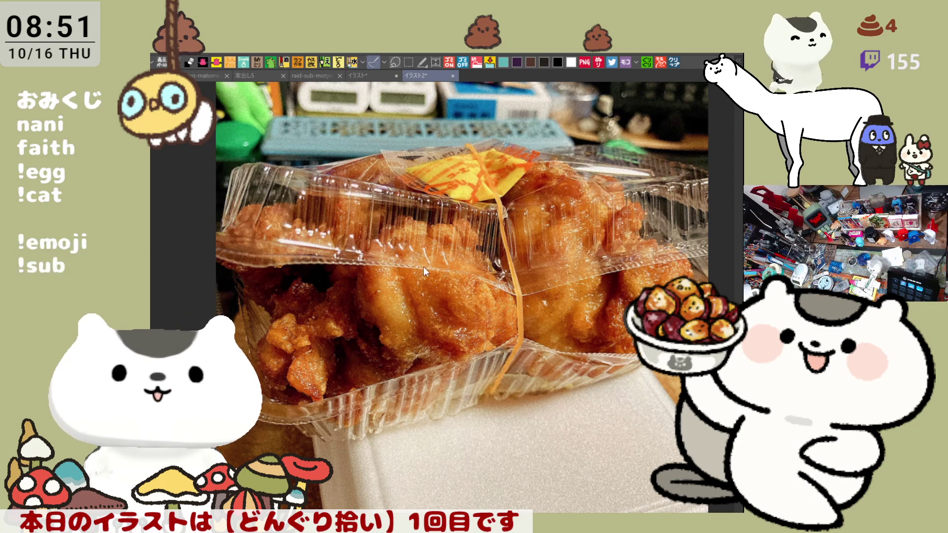
key("ctrl+w")
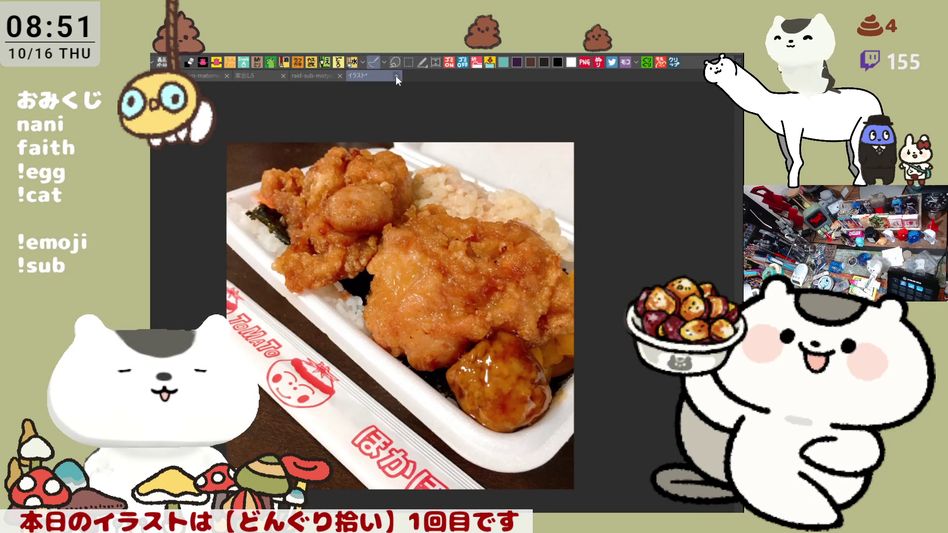
key("ctrl+w")
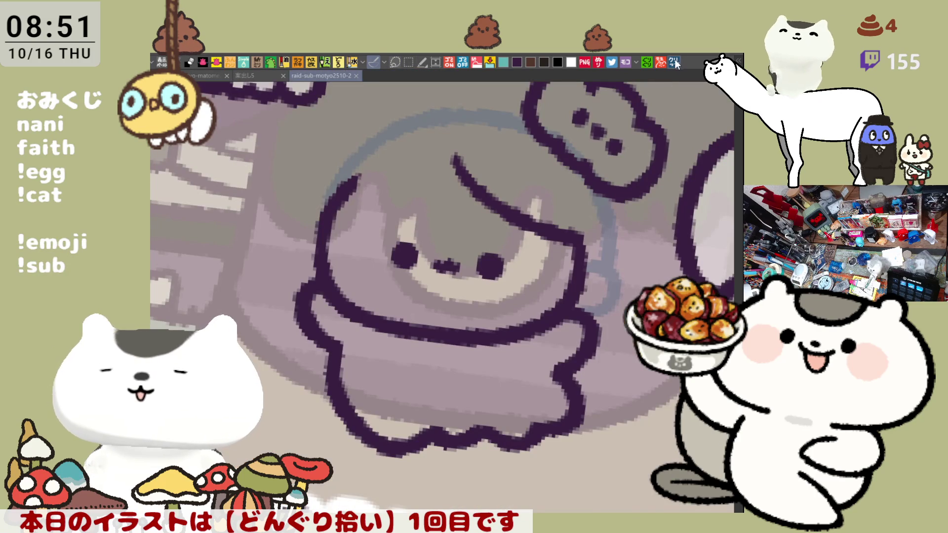
left_click(674, 63)
scroll(569, 206, "down", 4)
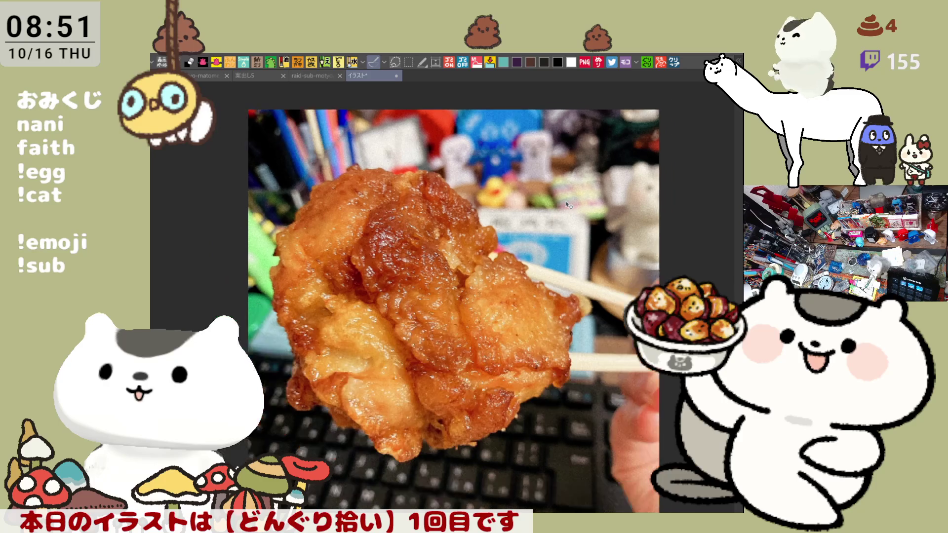
scroll(569, 206, "down", 2)
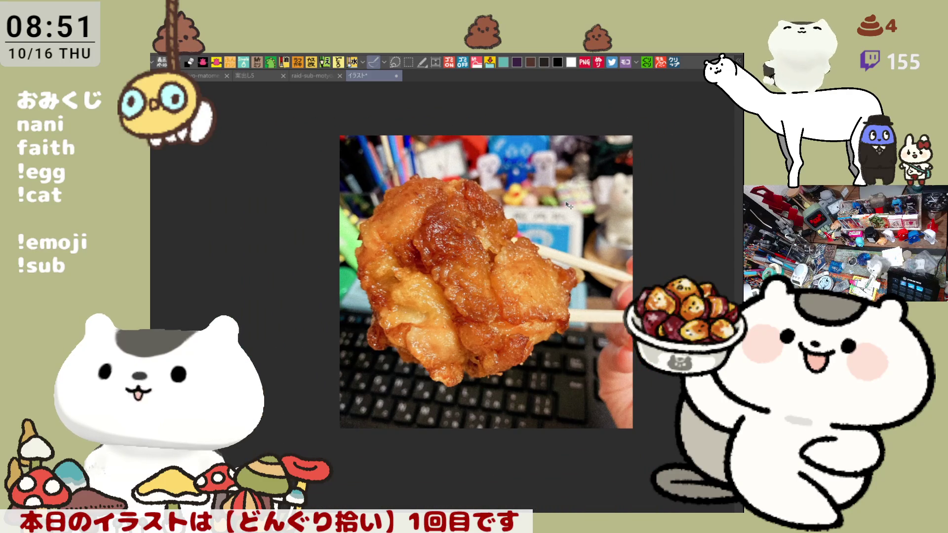
scroll(568, 205, "up", 1)
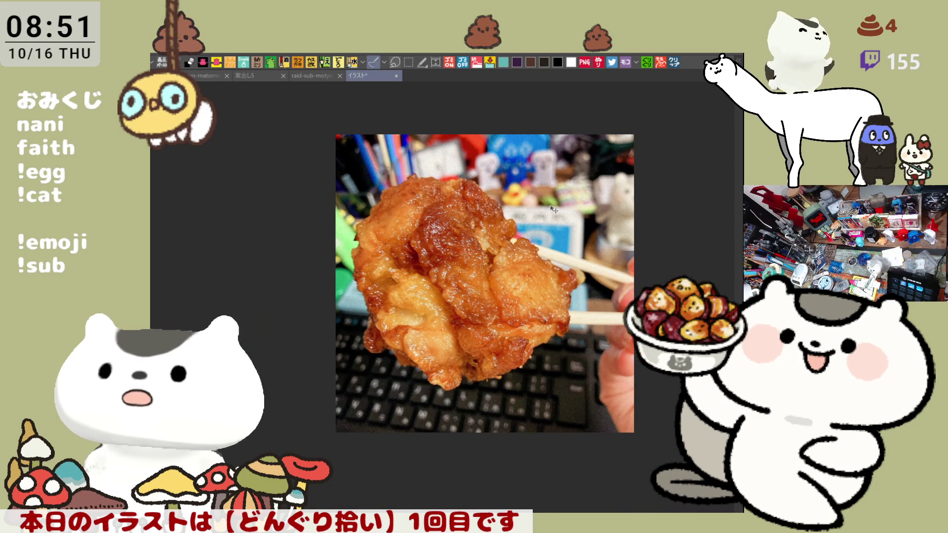
left_click_drag(553, 209, 486, 209)
scroll(482, 210, "up", 1)
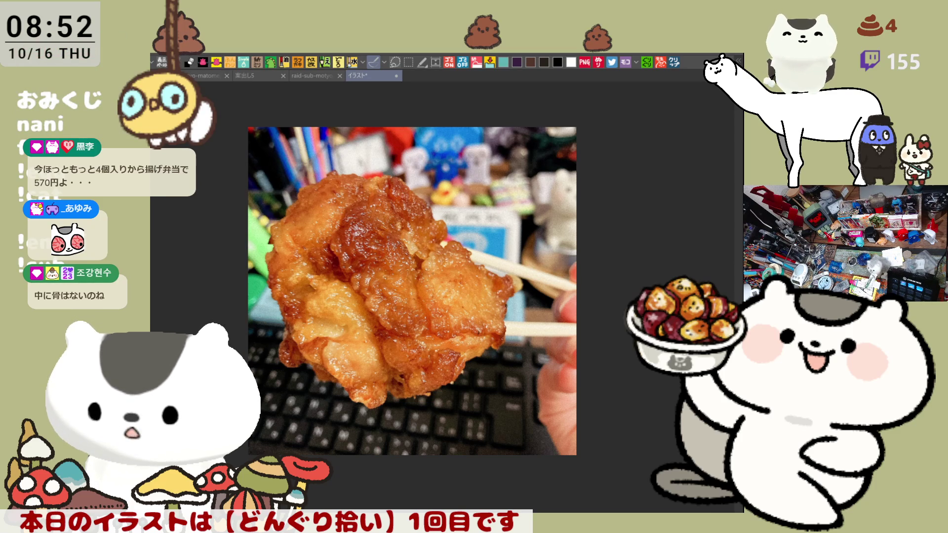
left_click(675, 63)
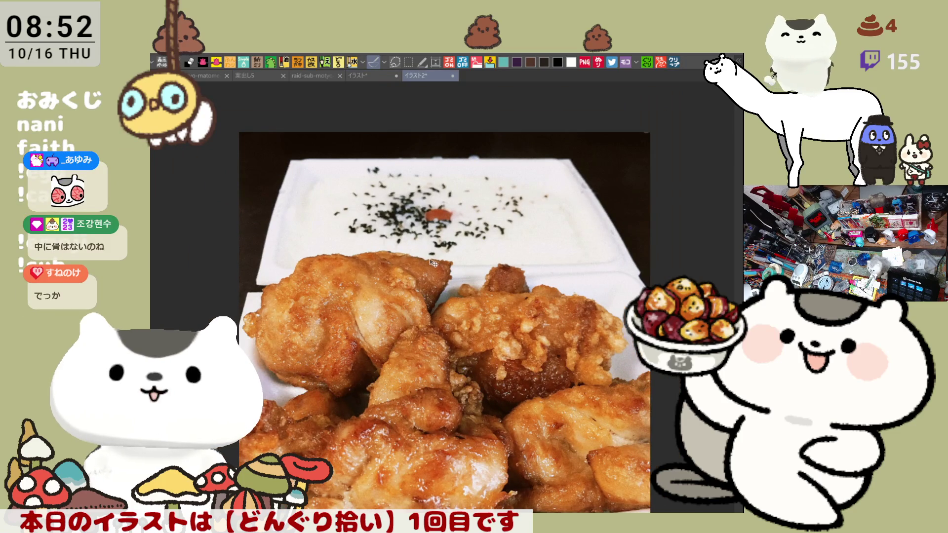
Select a wide strip across the photo and move the lower food photo up over the rice box
left_click_drag(483, 288, 432, 255)
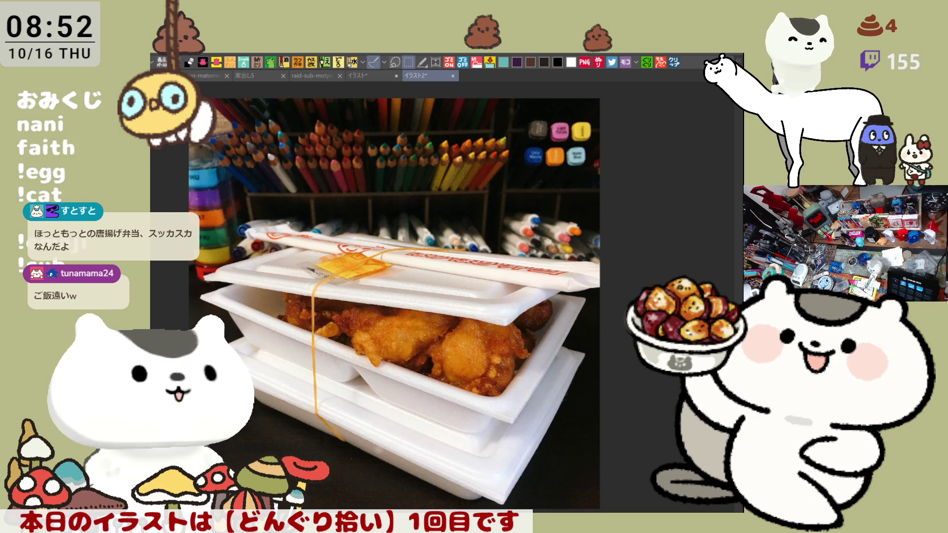
left_click_drag(179, 93, 612, 214)
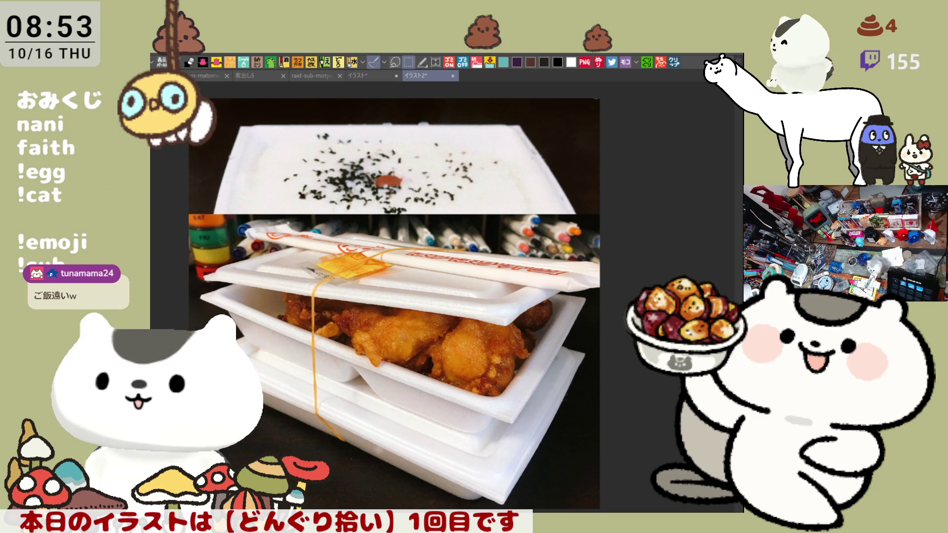
left_click_drag(480, 383, 479, 311)
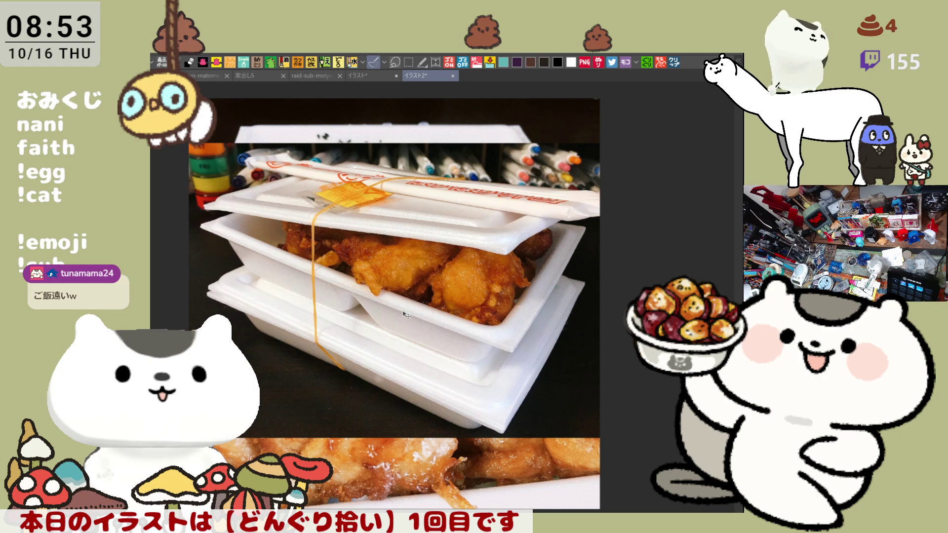
scroll(405, 315, "up", 2)
scroll(349, 369, "down", 1)
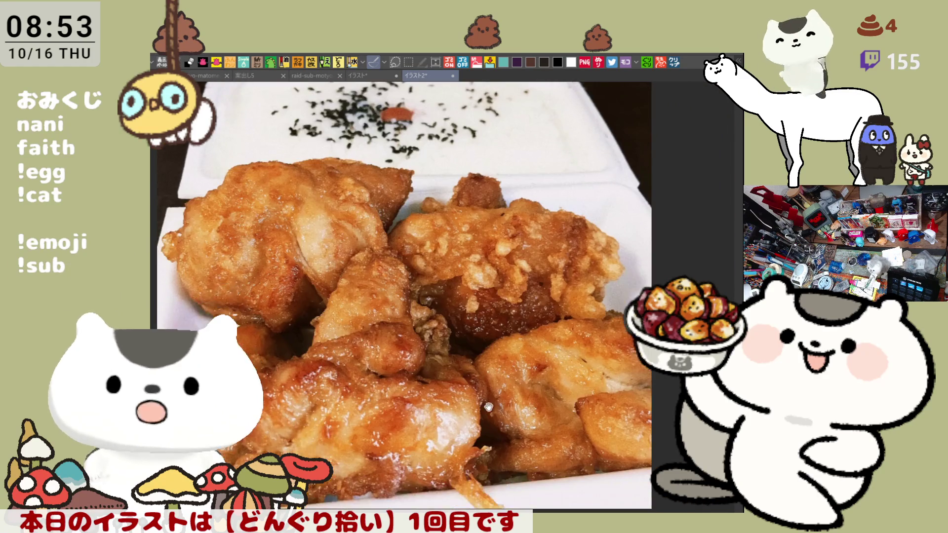
scroll(488, 407, "down", 2)
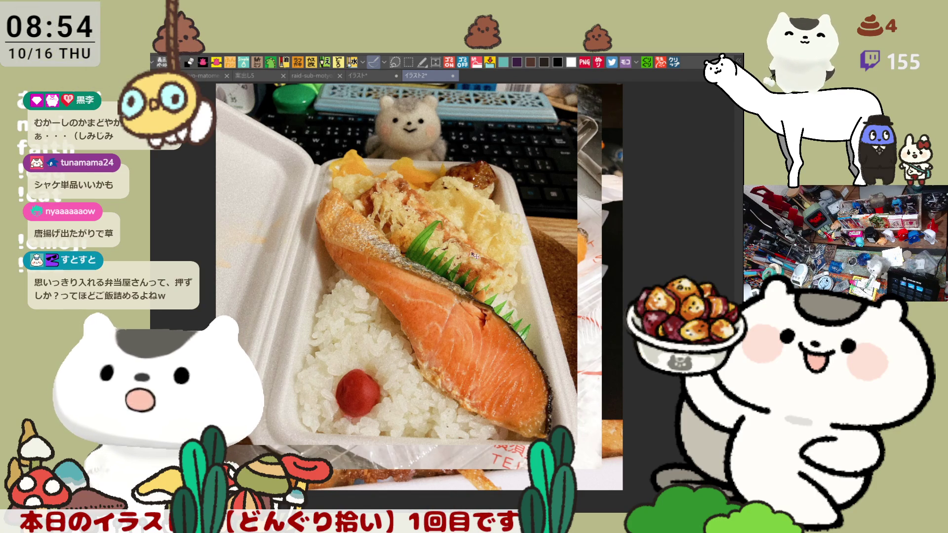
Paste another bento photo onto the canvas and switch to the other open document
scroll(474, 254, "up", 1)
scroll(450, 231, "up", 1)
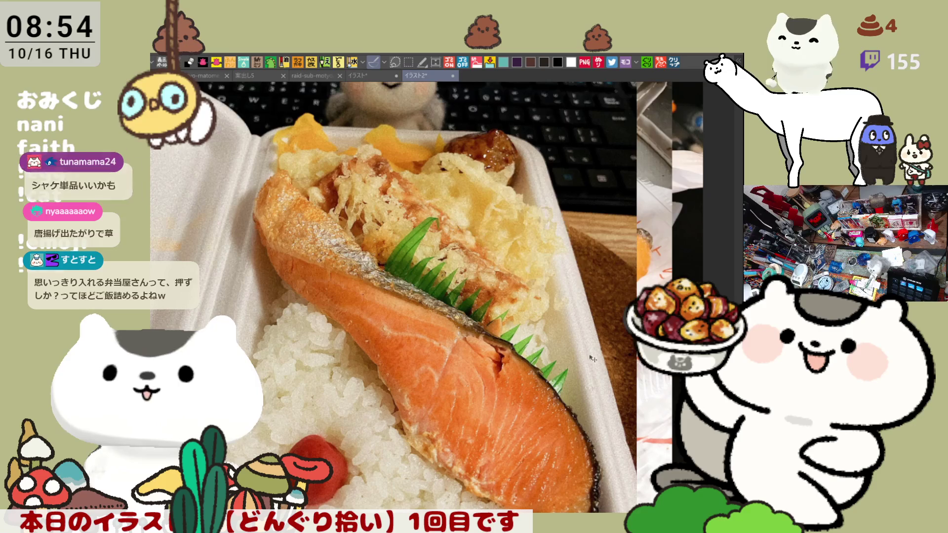
scroll(490, 300, "down", 1)
scroll(490, 299, "down", 1)
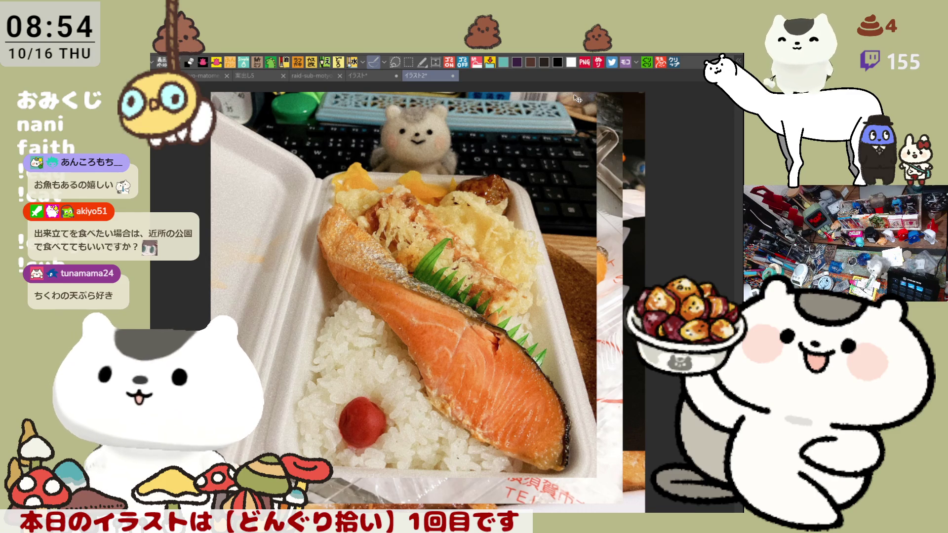
key("ctrl+v")
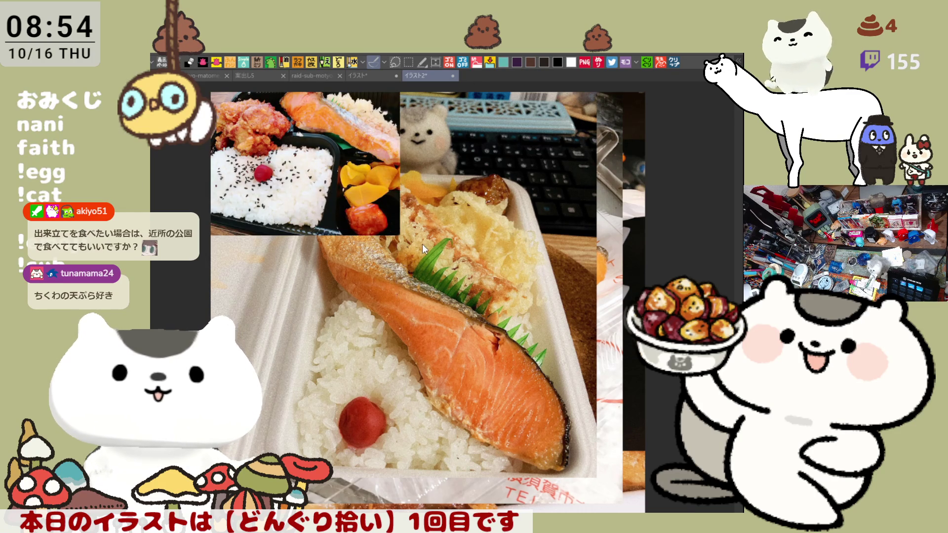
key("ctrl+Tab")
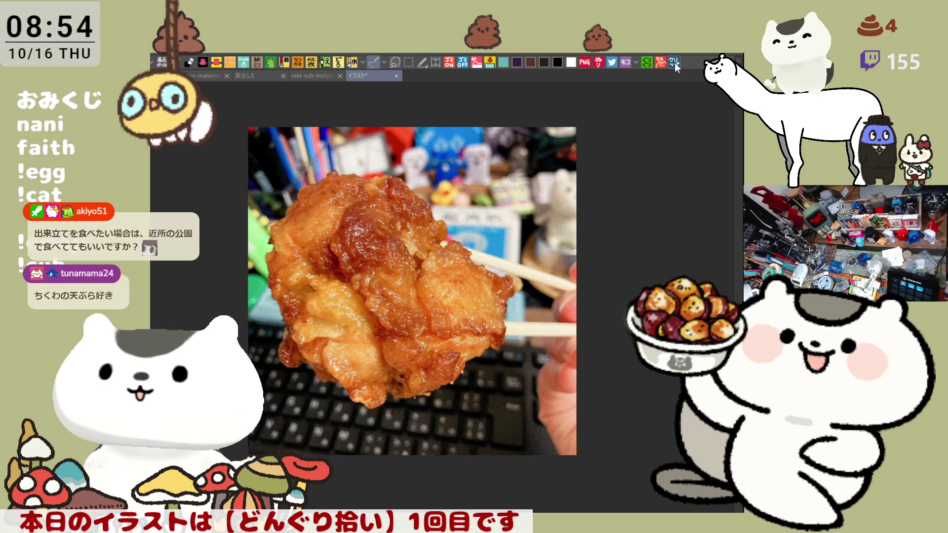
Return to the bento photo document, then close both photo documents with Ctrl+W
key("ctrl+Tab")
scroll(506, 195, "up", 1)
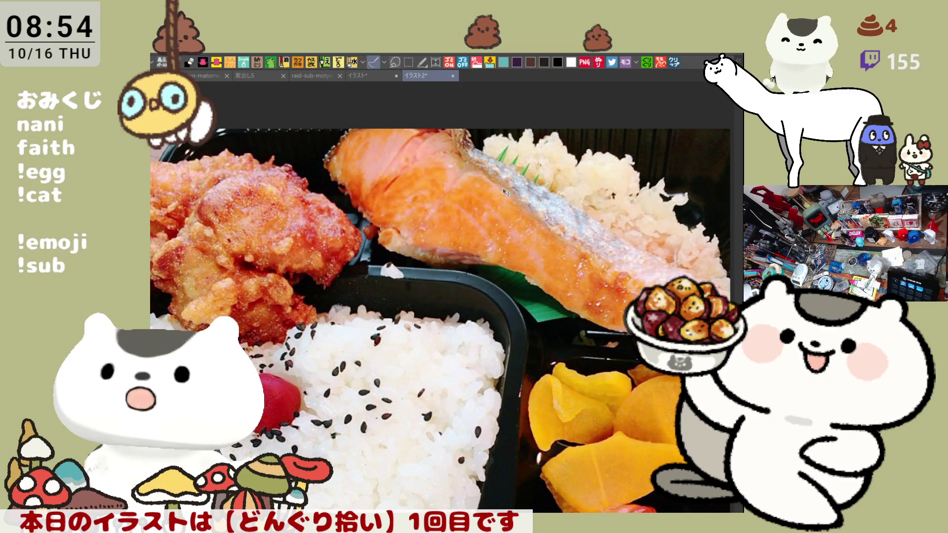
scroll(506, 193, "down", 1)
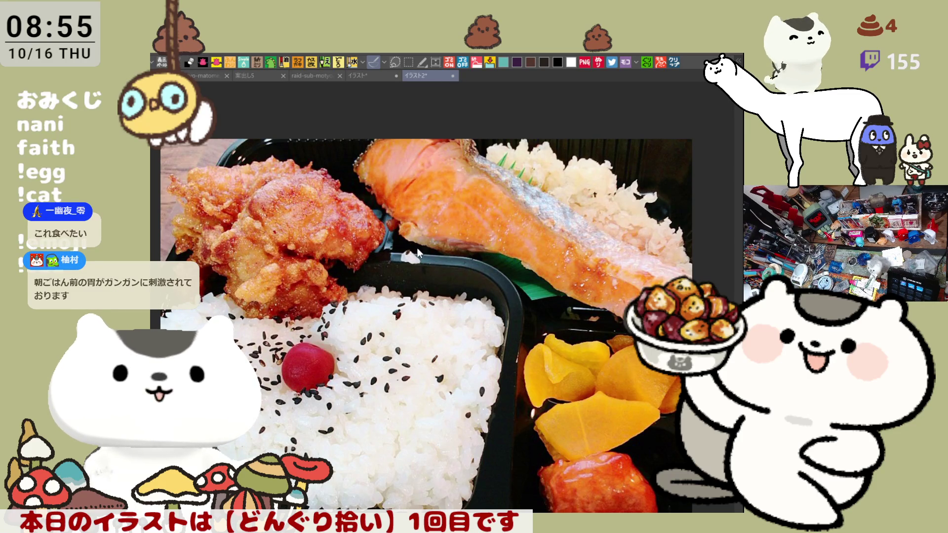
key("ctrl+w")
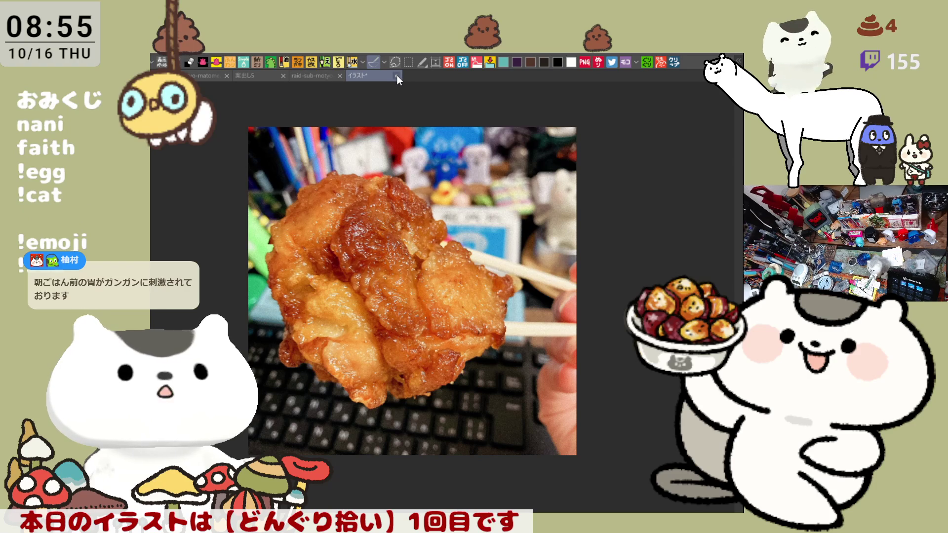
key("ctrl+w")
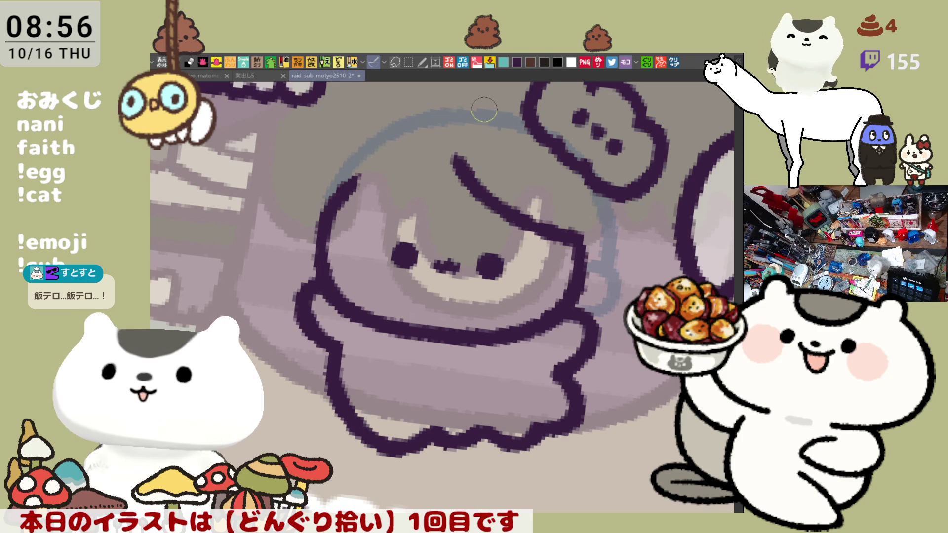
Redraw the top hair outline so it joins the cloud, tilting the view slightly
left_click_drag(479, 107, 533, 123)
key("ctrl+z")
left_click_drag(462, 111, 521, 123)
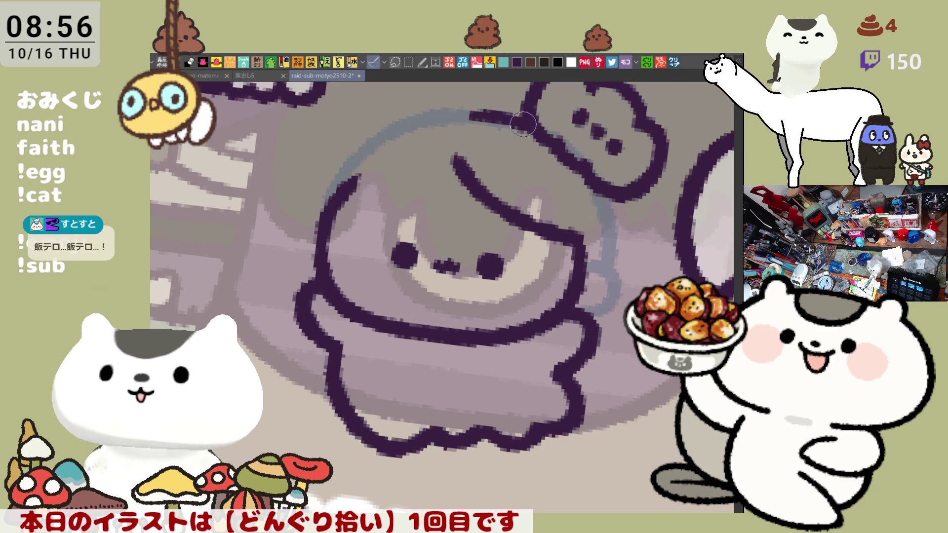
key("minus")
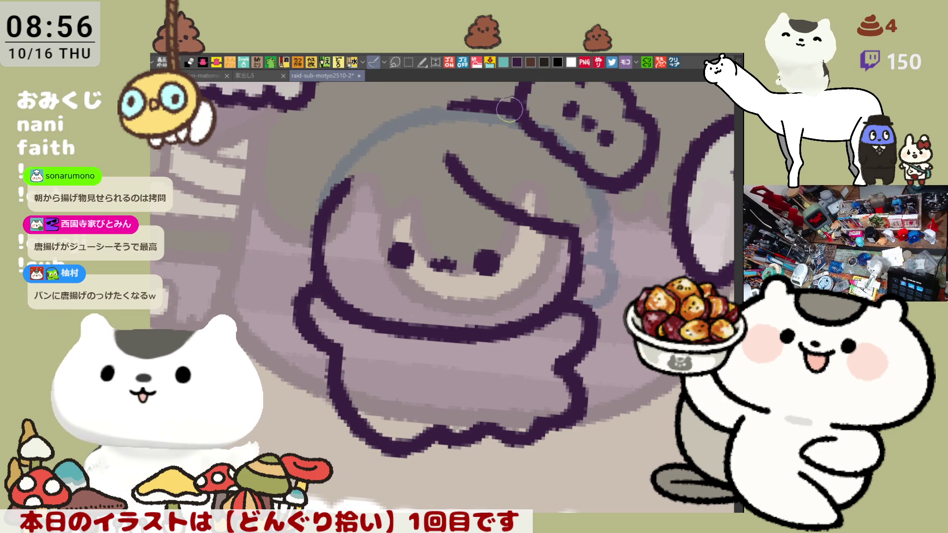
key("ctrl+z")
left_click_drag(442, 104, 531, 105)
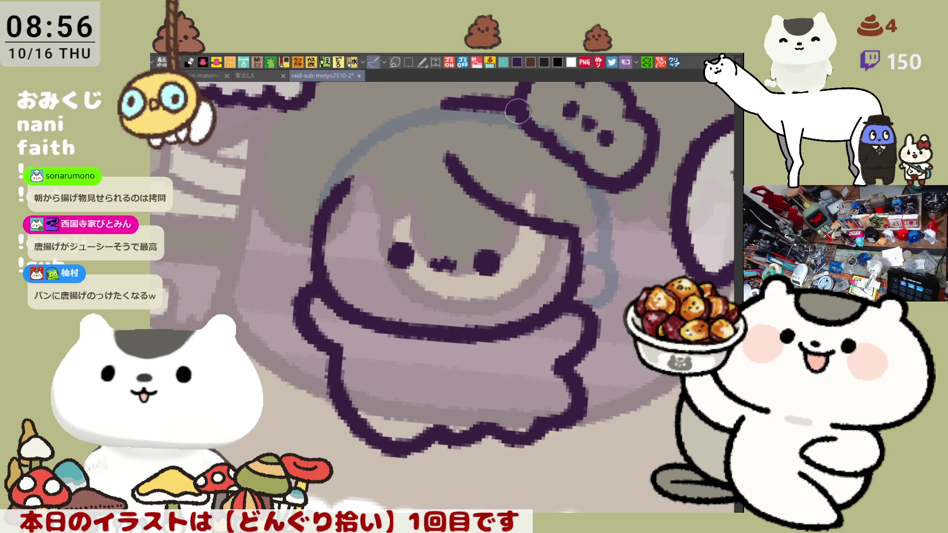
Try and undo strokes along the hair outline beside the face, then flip the view horizontally
left_click_drag(611, 179, 628, 222)
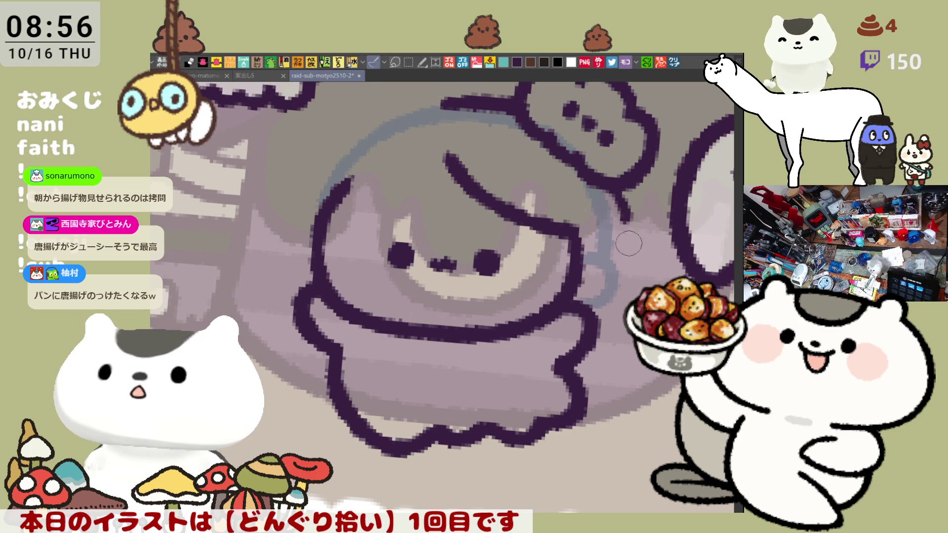
key("ctrl+z")
mouse_move(612, 163)
left_mouse_down()
mouse_move(635, 226)
mouse_move(590, 331)
mouse_move(622, 183)
mouse_move(592, 323)
left_mouse_up()
key("ctrl+z")
key("ctrl+z")
key("h")
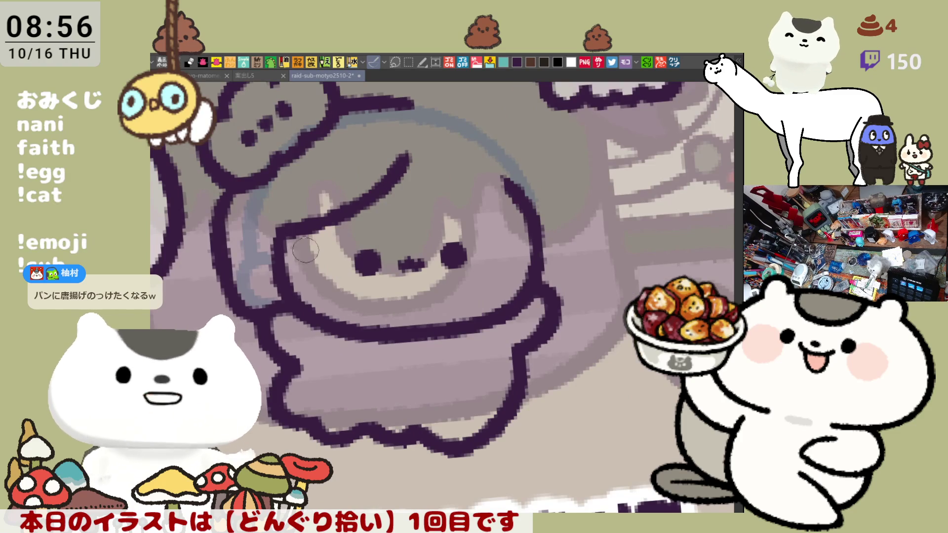
key("ctrl+z")
Redraw the left face outline from the hair down to the chin
left_click_drag(232, 166, 237, 299)
key("ctrl+z")
left_click_drag(230, 166, 232, 286)
key("ctrl+z")
left_click_drag(232, 165, 280, 313)
key("ctrl+z")
mouse_move(232, 178)
left_mouse_down()
mouse_move(267, 318)
mouse_move(291, 328)
left_mouse_up()
key("ctrl+z")
left_click_drag(236, 187, 287, 324)
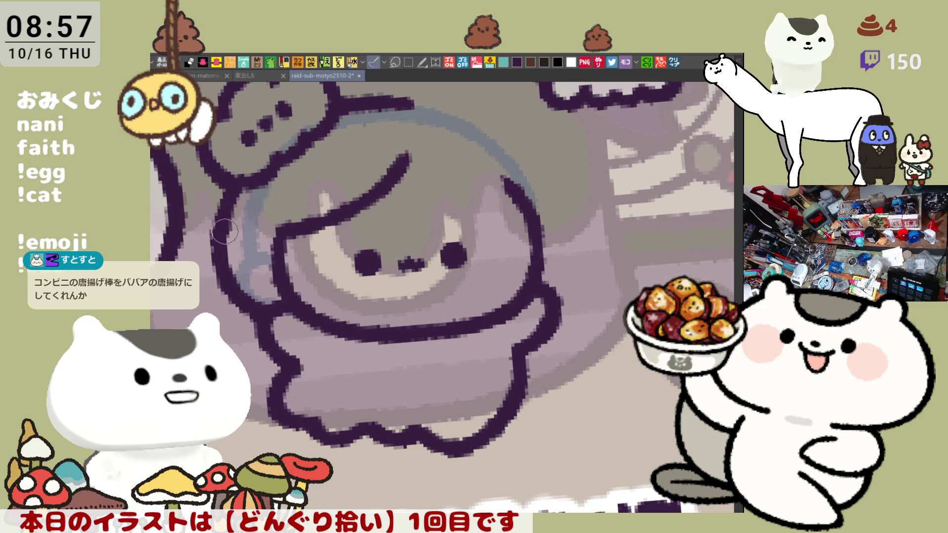
Rotate the view to stand the character upright and extend both eyes a little higher
left_click_drag(445, 235, 497, 252)
left_click_drag(551, 220, 473, 238)
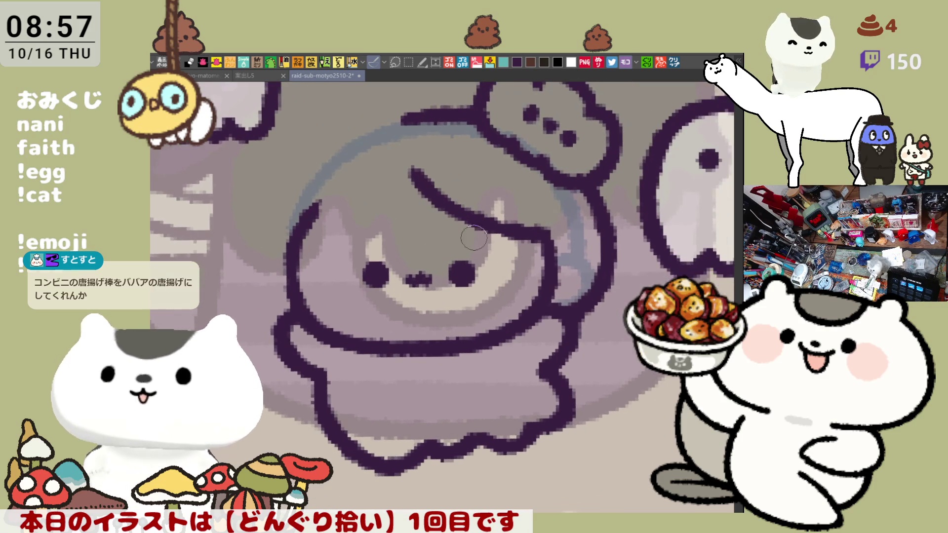
left_click_drag(376, 258, 382, 250)
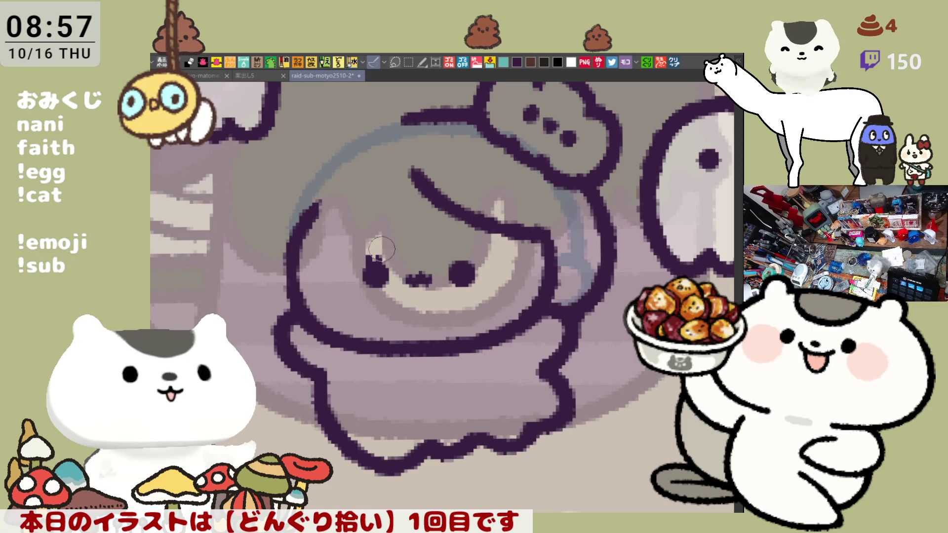
mouse_move(469, 265)
left_mouse_down()
mouse_move(464, 258)
mouse_move(472, 262)
left_mouse_up()
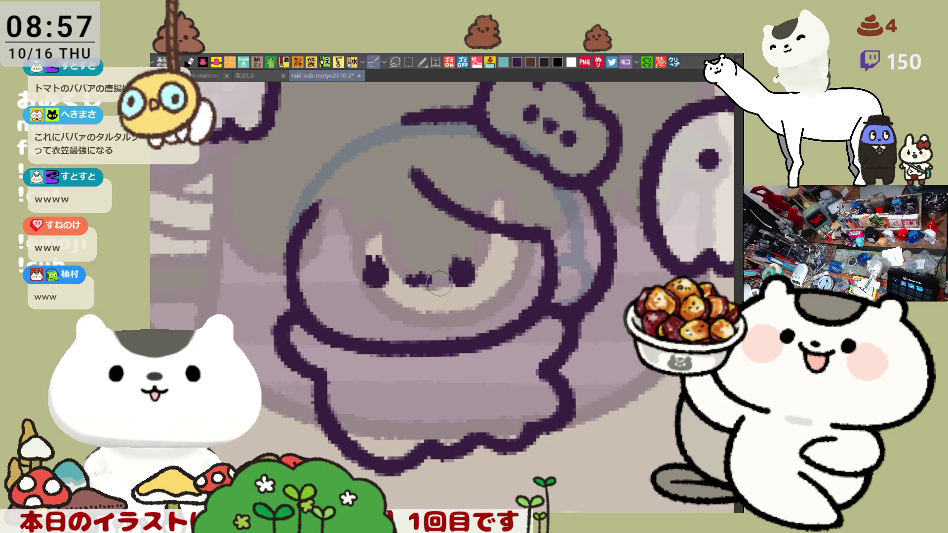
scroll(439, 283, "up", 2)
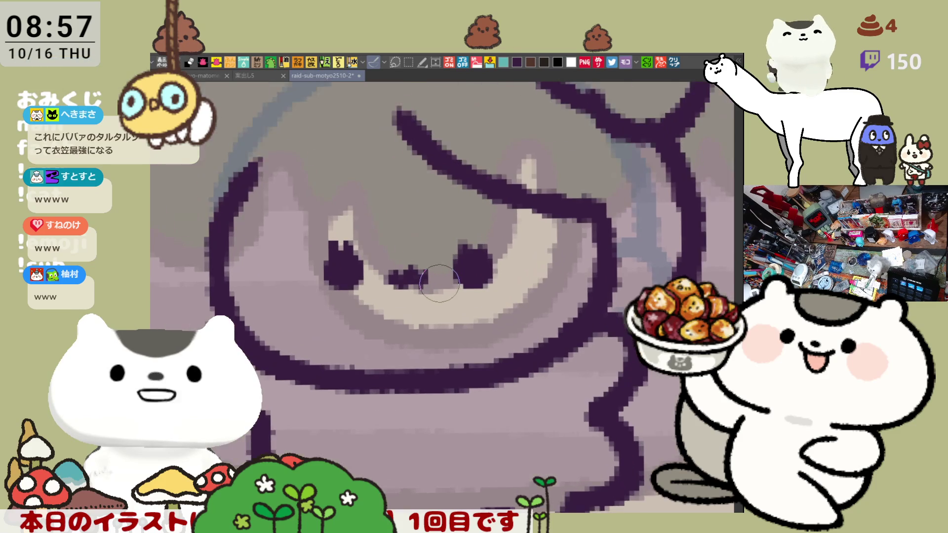
Erase the dark mouth and draw the curved lens around the left eye, retrying with undo
scroll(439, 282, "down", 1)
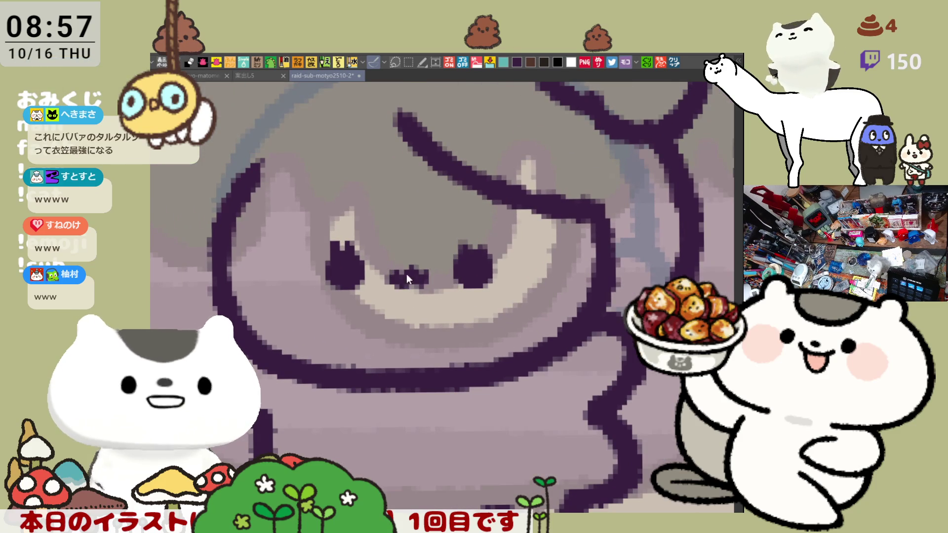
left_click_drag(408, 279, 417, 283)
left_click_drag(307, 256, 309, 278)
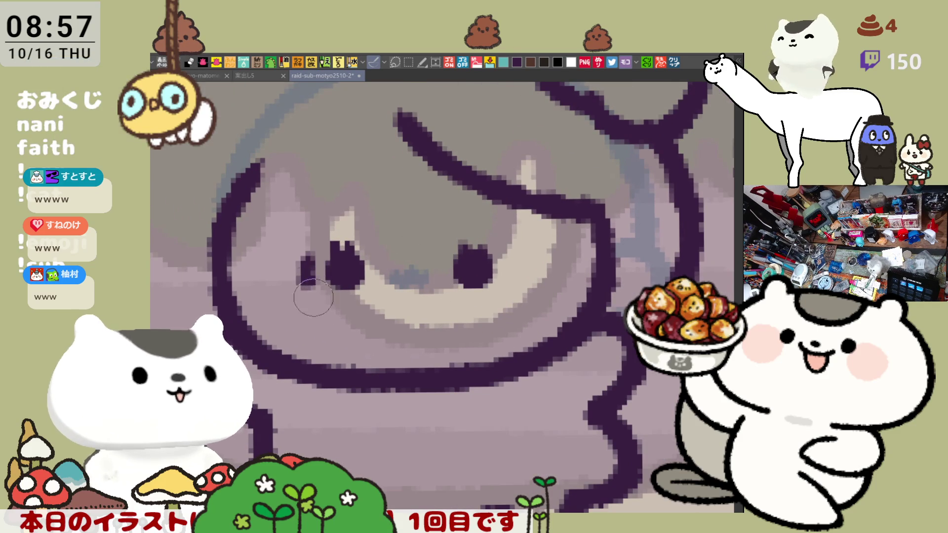
key("ctrl+z")
key("ctrl+z")
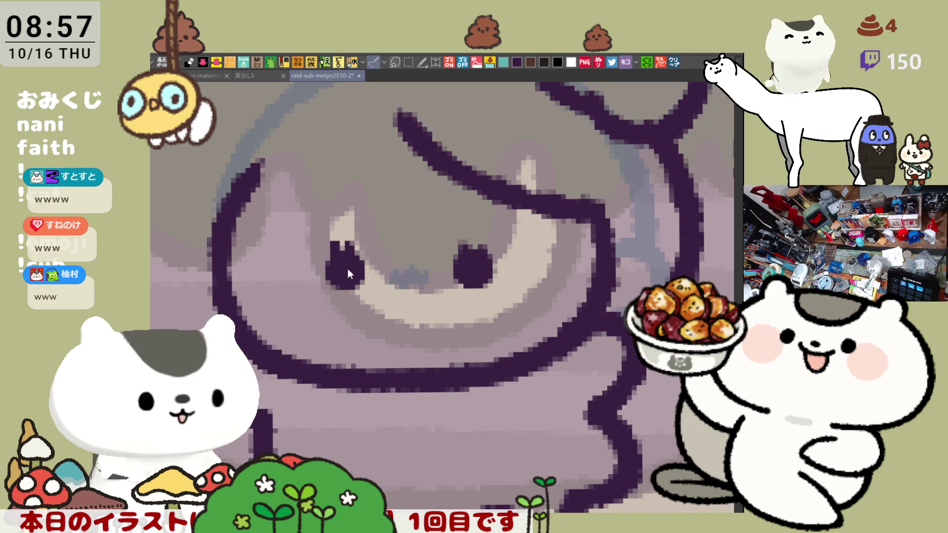
key("ctrl+y")
key("ctrl+z")
mouse_move(304, 249)
left_mouse_down()
mouse_move(365, 306)
mouse_move(398, 254)
mouse_move(313, 286)
mouse_move(385, 263)
left_mouse_up()
key("ctrl+z")
key("ctrl+z")
mouse_move(304, 249)
left_mouse_down()
mouse_move(365, 306)
mouse_move(397, 254)
left_mouse_up()
key("ctrl+z")
mouse_move(301, 256)
left_mouse_down()
mouse_move(365, 305)
mouse_move(388, 260)
left_mouse_up()
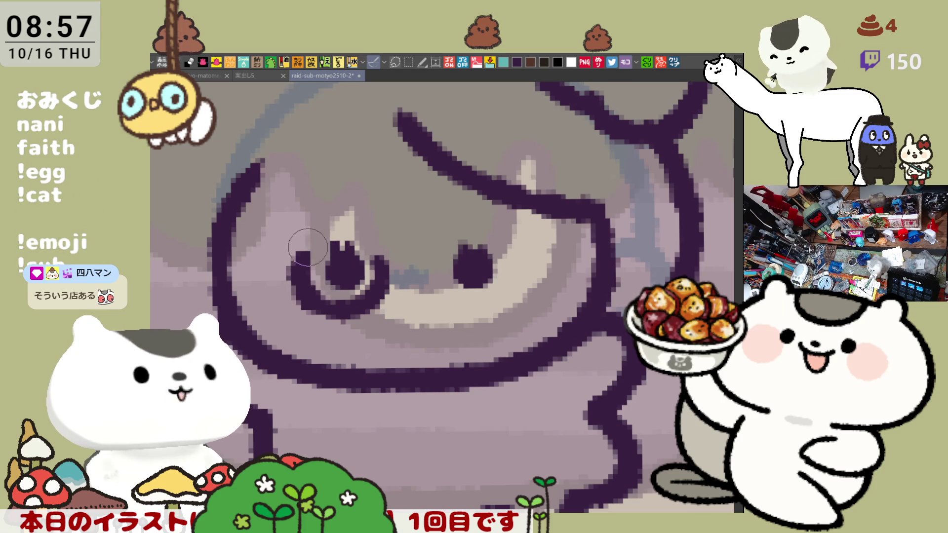
Draw the bridge joining the eyes and repeatedly retry the lens curve under the right eye
mouse_move(379, 260)
left_mouse_down()
mouse_move(419, 271)
mouse_move(466, 320)
left_mouse_up()
key("ctrl+z")
key("ctrl+z")
key("ctrl+z")
mouse_move(435, 254)
left_mouse_down()
mouse_move(466, 319)
mouse_move(452, 293)
left_mouse_up()
key("ctrl+z")
key("ctrl+z")
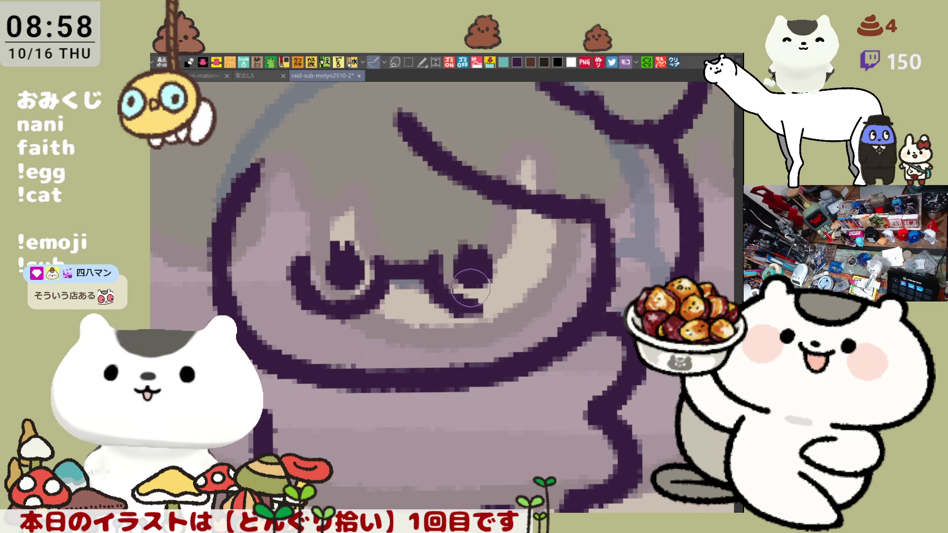
key("ctrl+z")
left_click_drag(427, 250, 489, 321)
key("ctrl+z")
left_click_drag(429, 244, 469, 319)
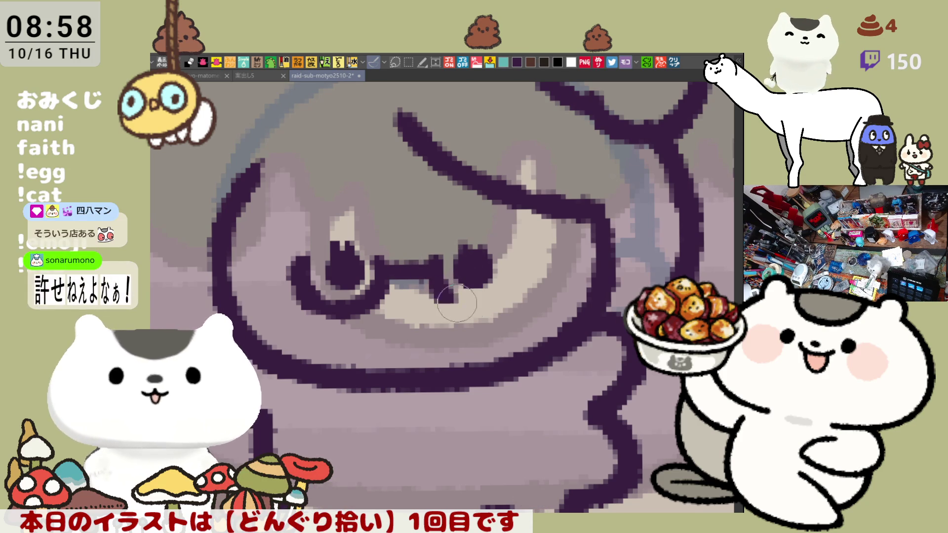
key("ctrl+z")
left_click_drag(439, 267, 493, 316)
key("ctrl+z")
left_click_drag(437, 255, 489, 318)
key("ctrl+z")
left_click_drag(435, 257, 494, 316)
key("ctrl+z")
mouse_move(439, 259)
left_mouse_down()
mouse_move(496, 319)
mouse_move(461, 294)
mouse_move(493, 316)
mouse_move(523, 281)
left_mouse_up()
Finish the right lens's outer upward edge, then rectangle-select around the lens and deselect
key("ctrl+z")
key("ctrl+z")
mouse_move(483, 316)
left_mouse_down()
mouse_move(533, 276)
mouse_move(513, 276)
mouse_move(517, 267)
mouse_move(494, 314)
left_mouse_up()
key("ctrl+z")
key("ctrl+z")
key("ctrl+z")
mouse_move(523, 242)
left_mouse_down()
mouse_move(494, 297)
mouse_move(521, 265)
mouse_move(477, 316)
left_mouse_up()
key("ctrl+z")
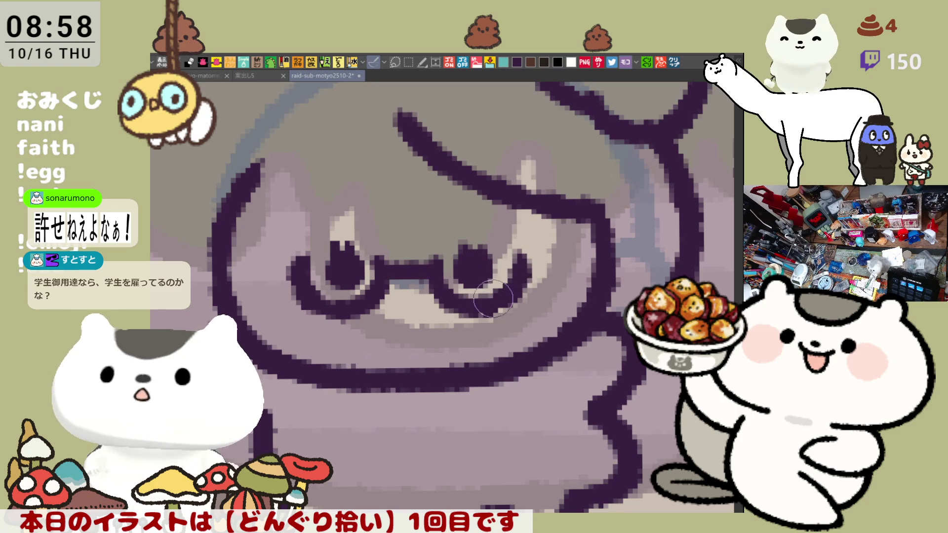
key("ctrl+z")
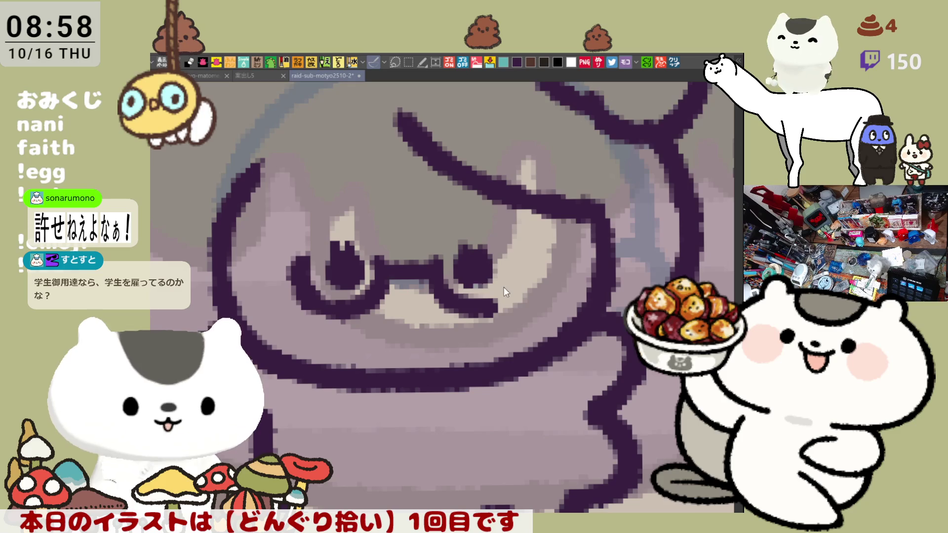
mouse_move(541, 236)
left_mouse_down()
mouse_move(476, 301)
mouse_move(474, 321)
left_mouse_up()
key("ctrl+z")
key("ctrl+z")
left_click_drag(539, 249, 481, 311)
key("ctrl+z")
left_click_drag(533, 251, 469, 323)
key("ctrl+z")
left_click_drag(489, 281, 524, 265)
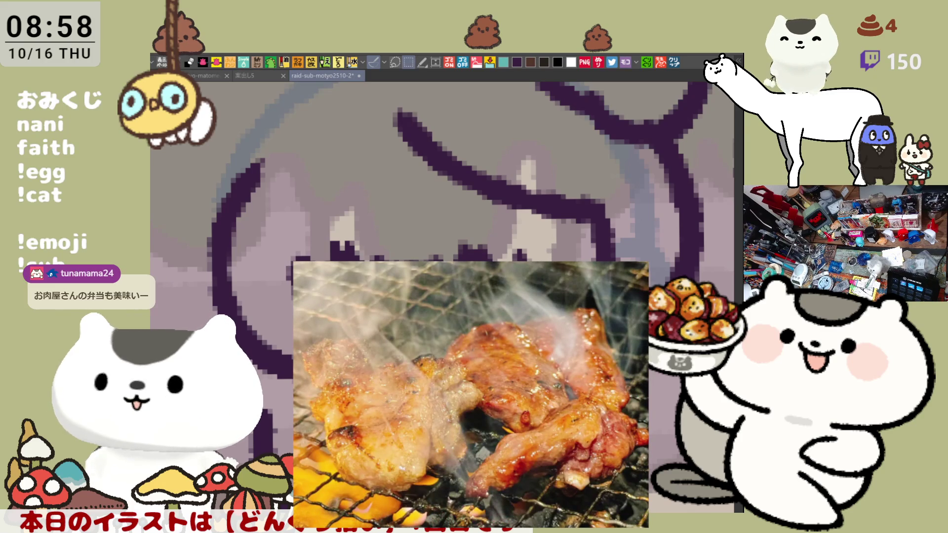
left_click_drag(555, 276, 497, 234)
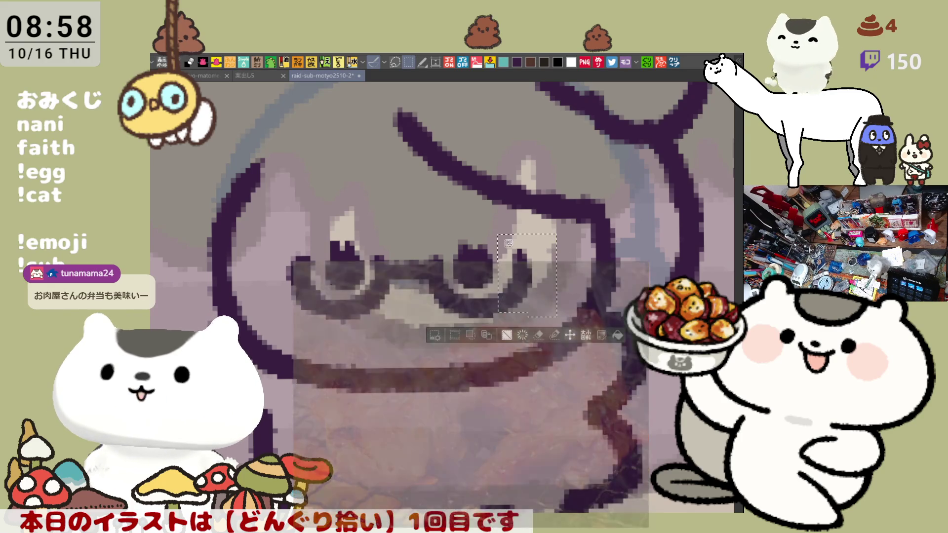
left_click(540, 301)
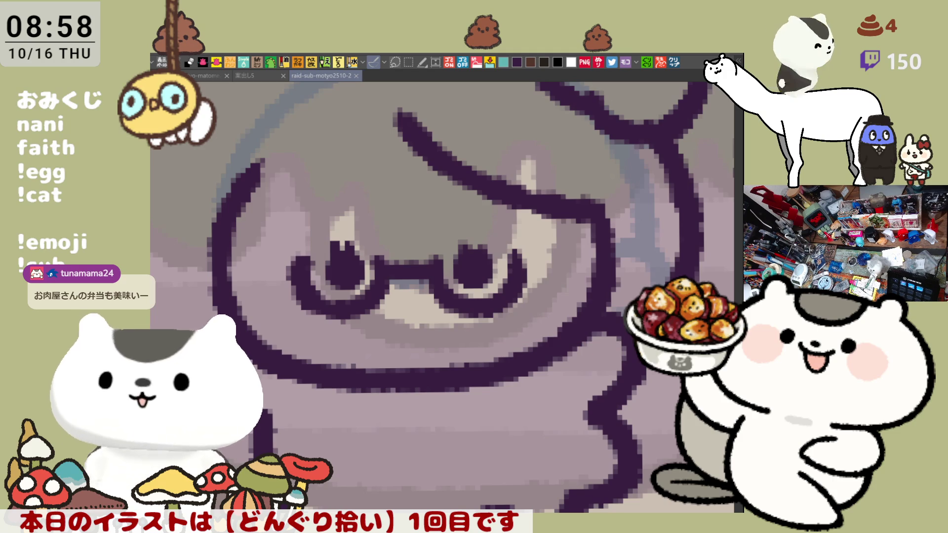
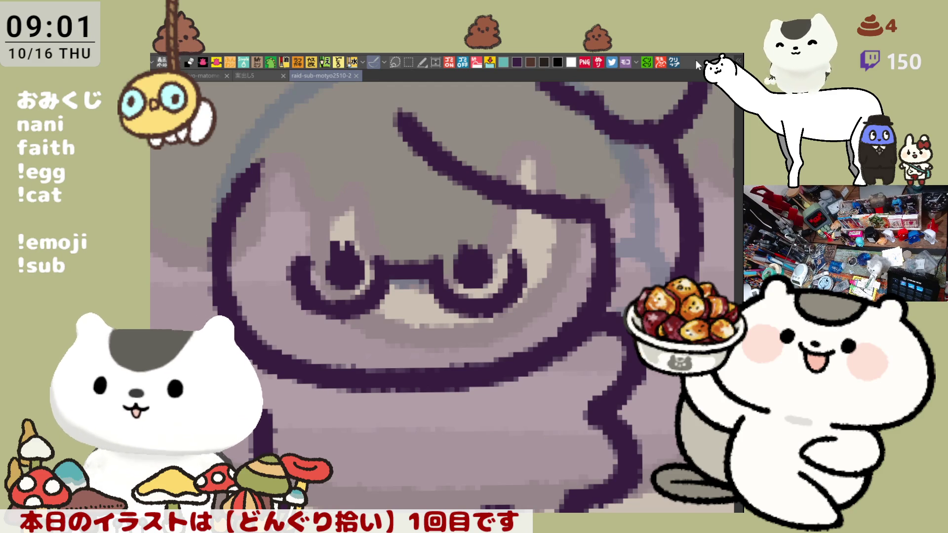
Make a new canvas from the copied sliced-beef photo and paste the raw marbled beef photo on top
left_click(674, 63)
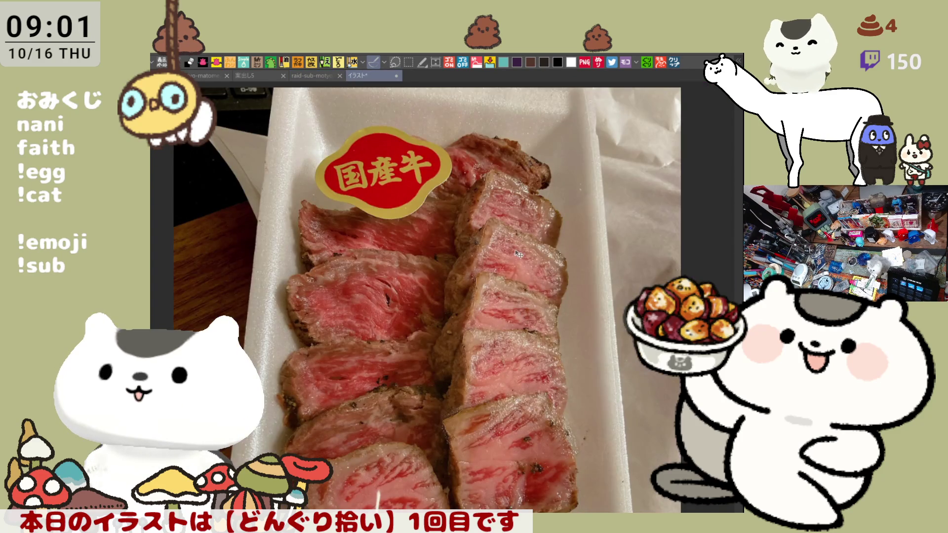
scroll(519, 254, "down", 2)
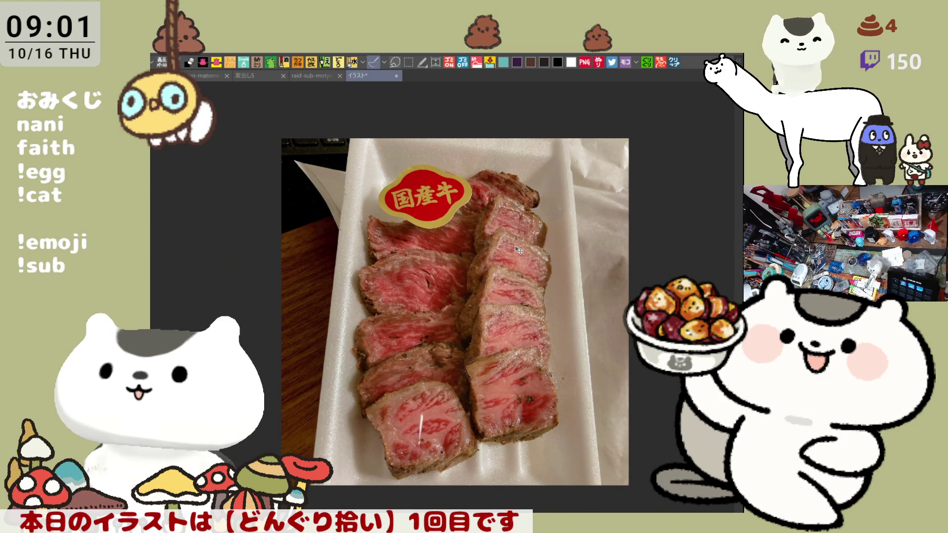
scroll(519, 251, "up", 1)
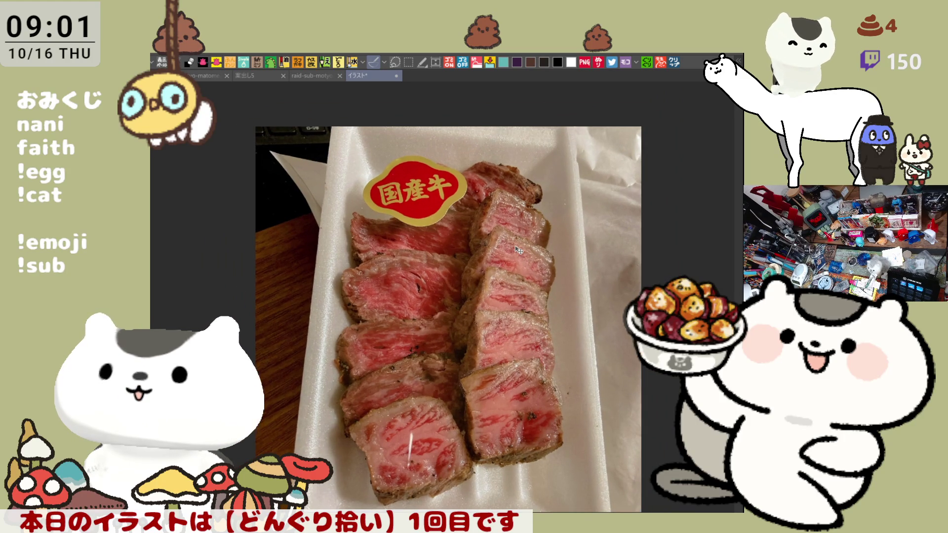
scroll(519, 250, "up", 1)
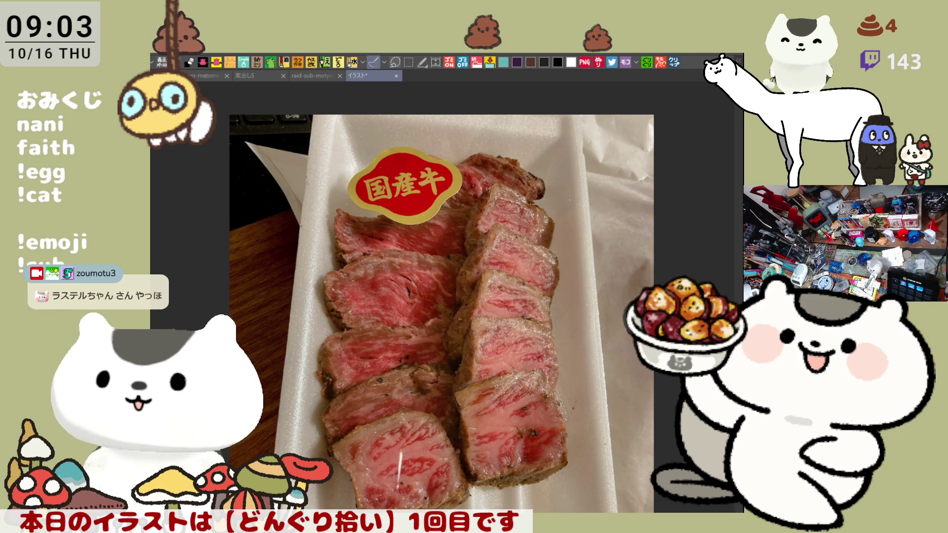
key("ctrl+v")
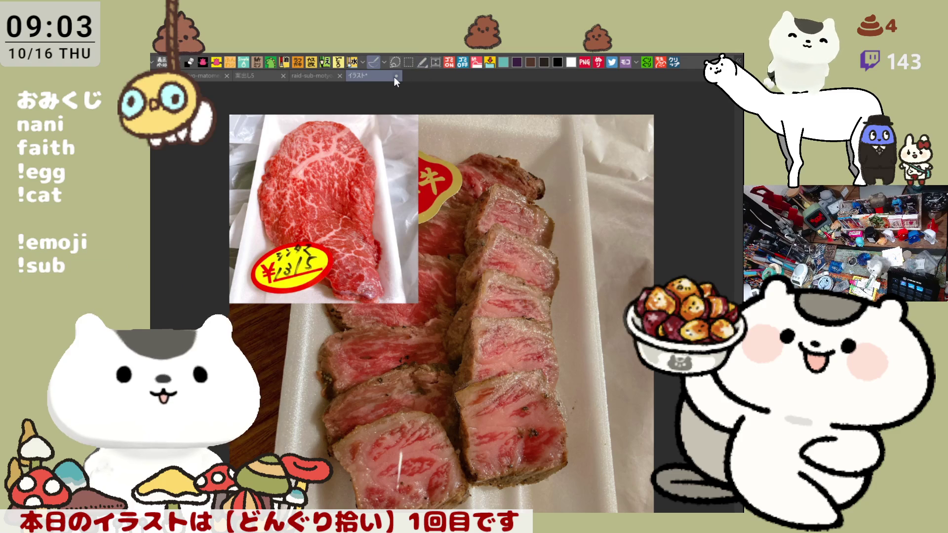
scroll(412, 255, "up", 3)
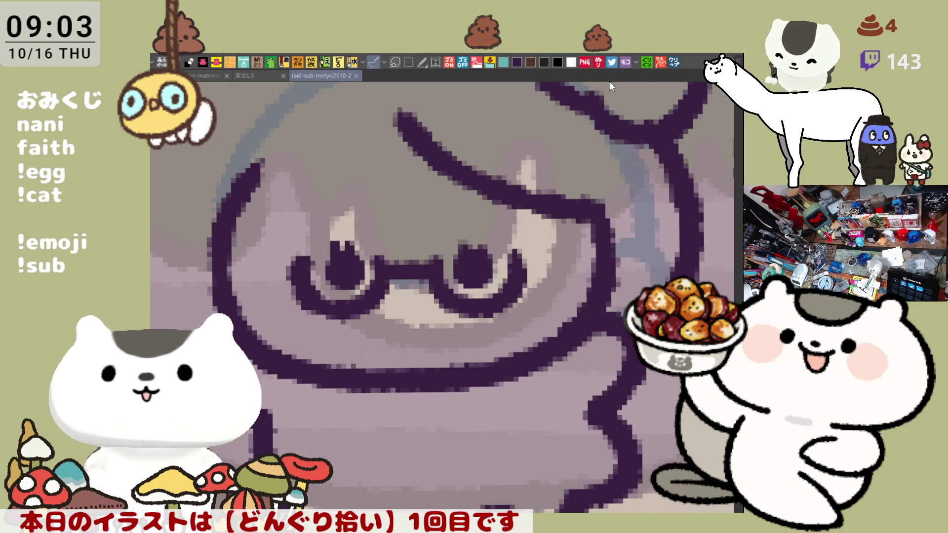
Zoom out until the whole raw beef photo with its ¥1315 sticker is visible
scroll(473, 243, "down", 2)
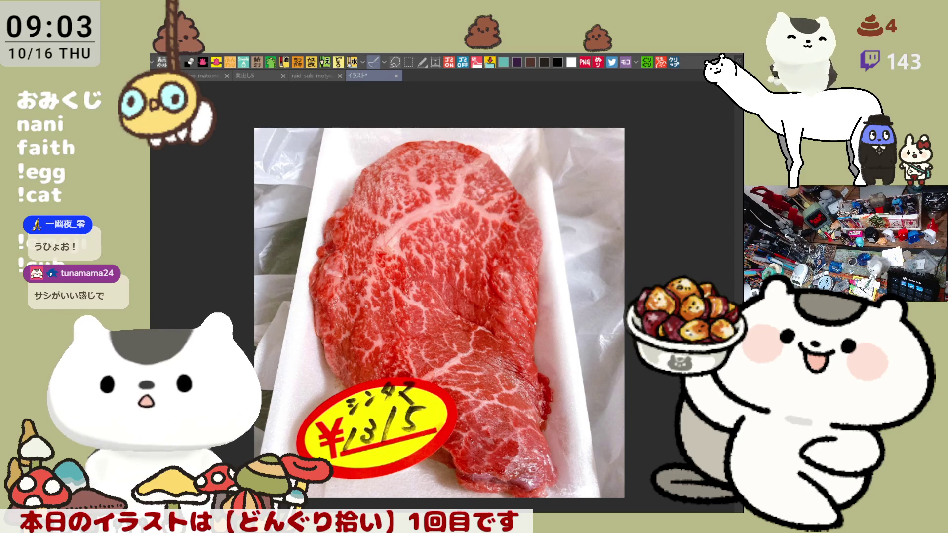
Flip through several packaged steak photos, then return to the raid-sub-motyo2510-2 pixel-art sheet
left_click(473, 284)
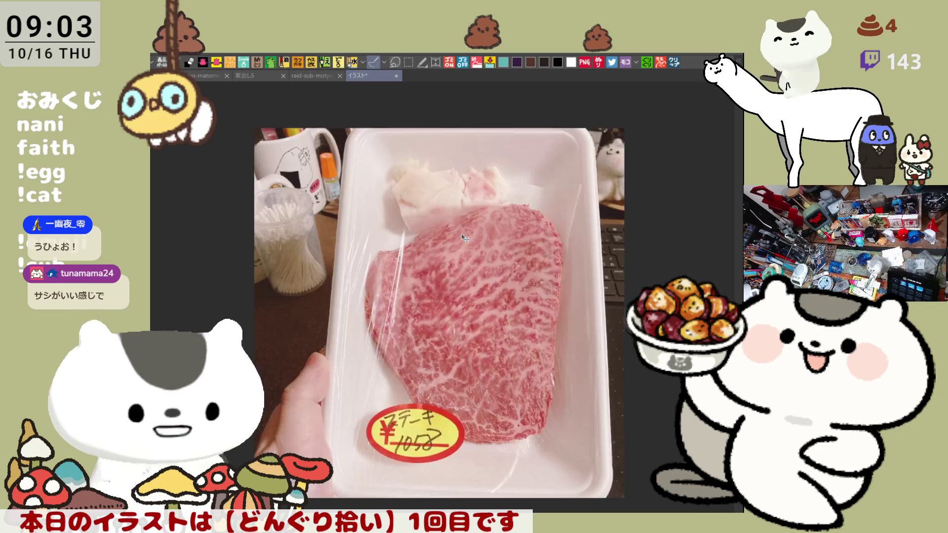
key("Right")
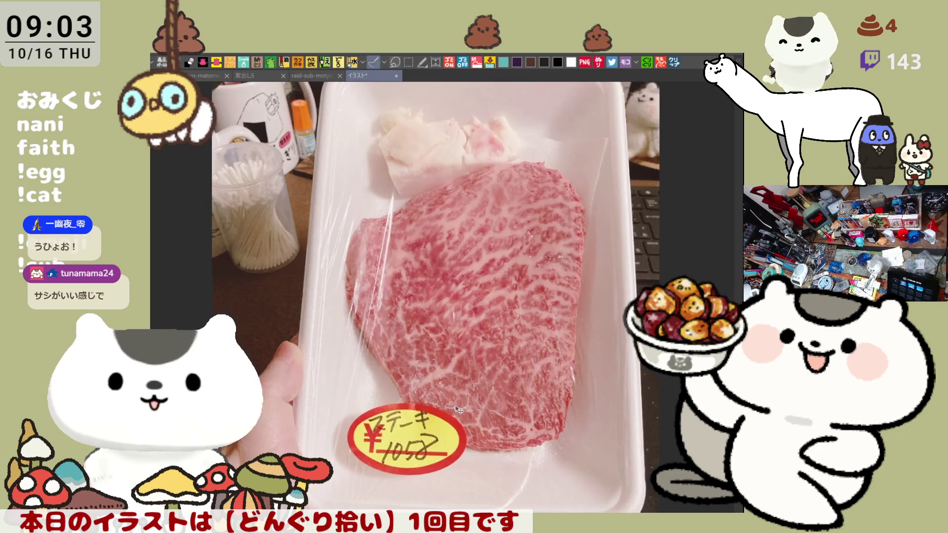
key("Right")
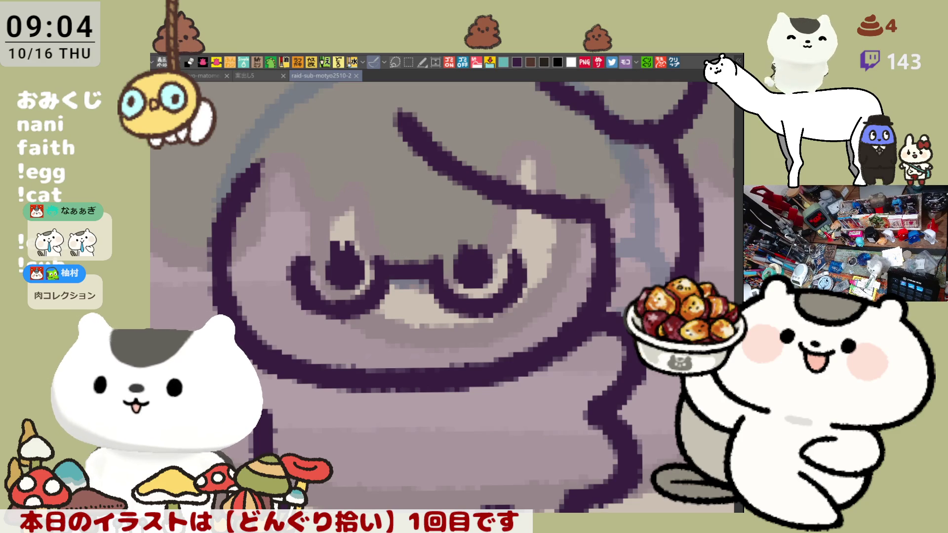
left_click(408, 314)
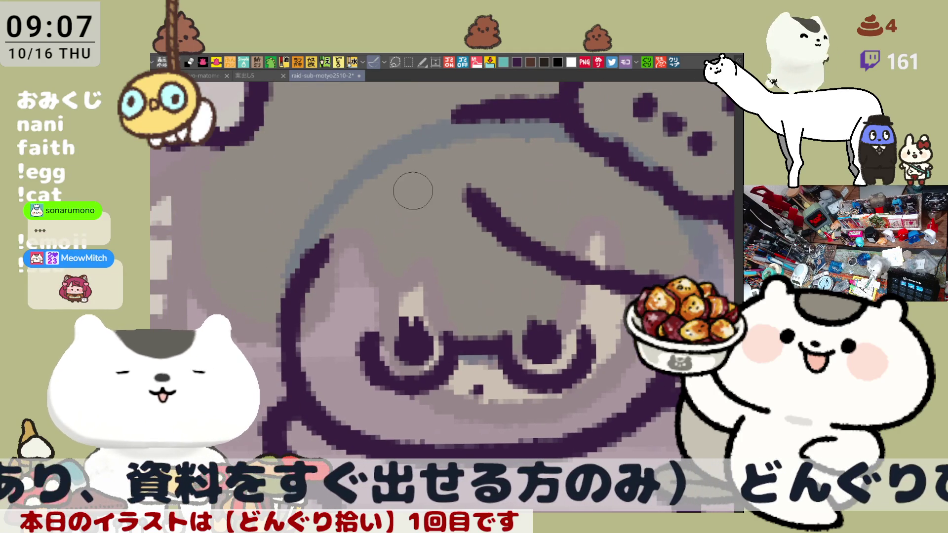
Draw a short dark purple stroke along the left edge of the character's bangs
mouse_move(413, 193)
left_mouse_down()
mouse_move(363, 225)
mouse_move(376, 219)
left_mouse_up()
Redraw the dark purple hair-edge stroke repeatedly until the bangs are outlined above the glasses
key("ctrl+z")
key("ctrl+z")
left_click_drag(390, 185, 296, 262)
key("ctrl+z")
left_click_drag(397, 200, 318, 266)
key("ctrl+z")
left_click_drag(397, 202, 304, 287)
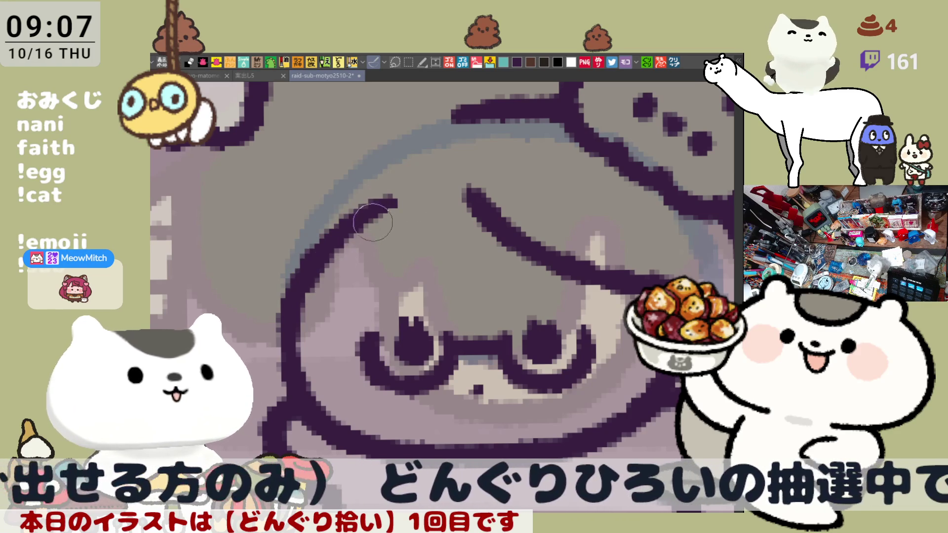
key("ctrl+z")
mouse_move(400, 186)
left_mouse_down()
mouse_move(341, 232)
mouse_move(299, 286)
left_mouse_up()
key("ctrl+z")
left_click_drag(393, 206, 302, 270)
key("ctrl+z")
left_click_drag(393, 207, 304, 269)
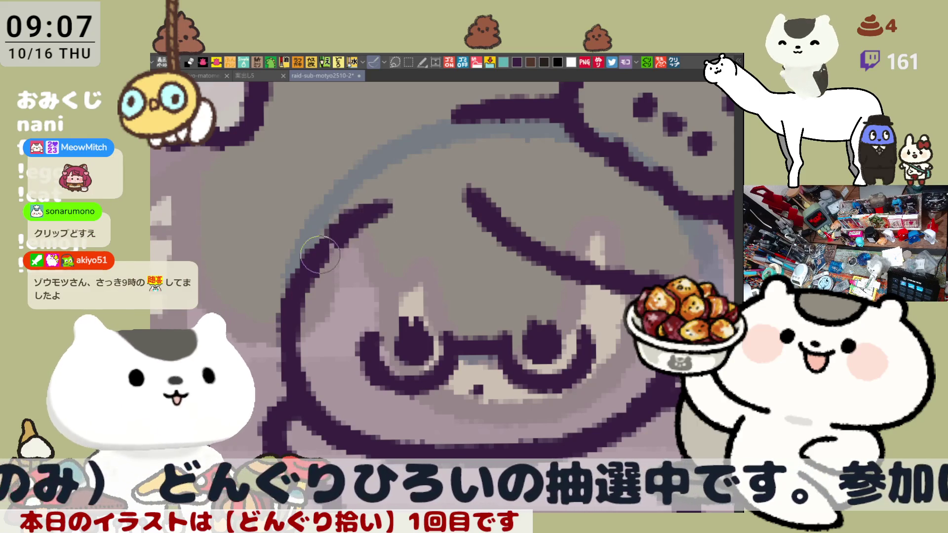
key("ctrl+z")
mouse_move(393, 195)
left_mouse_down()
mouse_move(370, 205)
mouse_move(296, 291)
left_mouse_up()
key("ctrl+z")
left_click_drag(376, 213, 296, 291)
key("ctrl+z")
left_click_drag(370, 207, 296, 316)
key("ctrl+z")
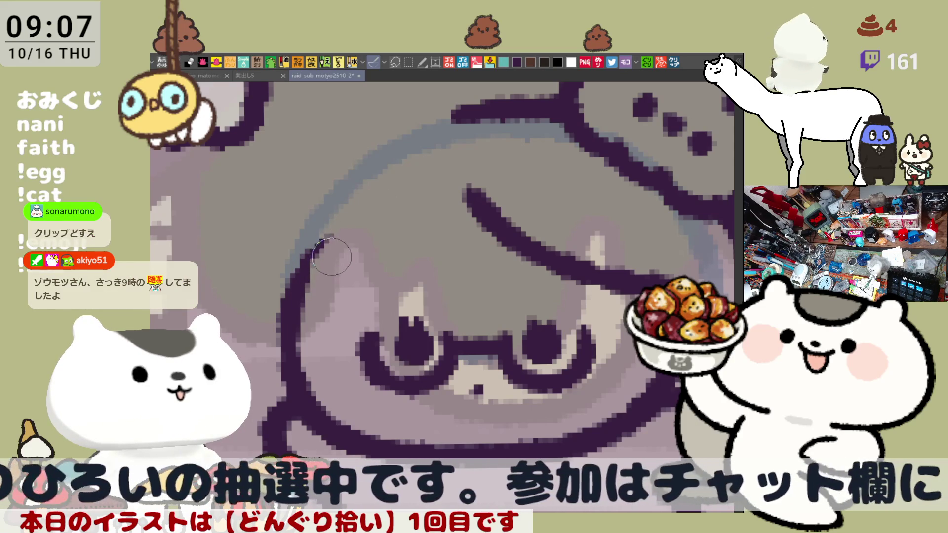
left_click_drag(327, 239, 299, 274)
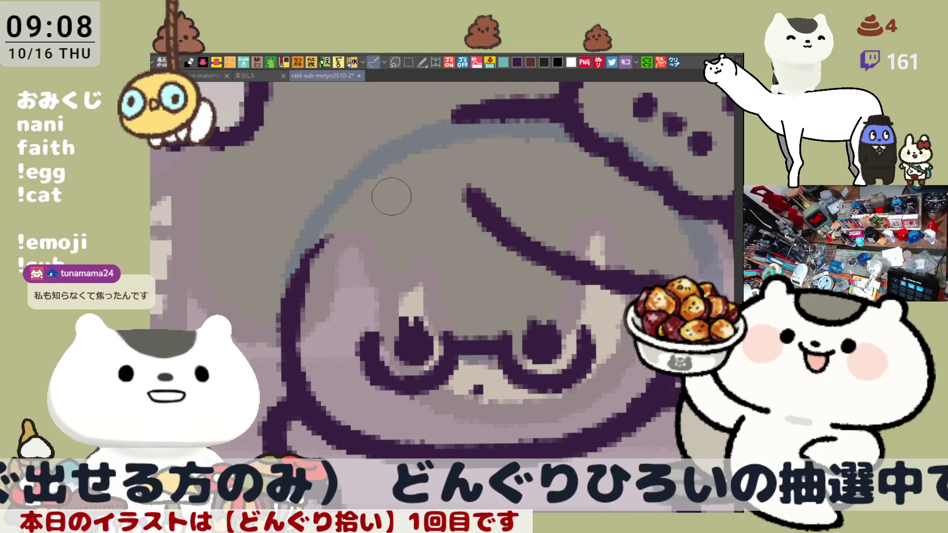
Redraw the dark hair outline curves running down-left and up-right across the head
left_click_drag(301, 281, 380, 200)
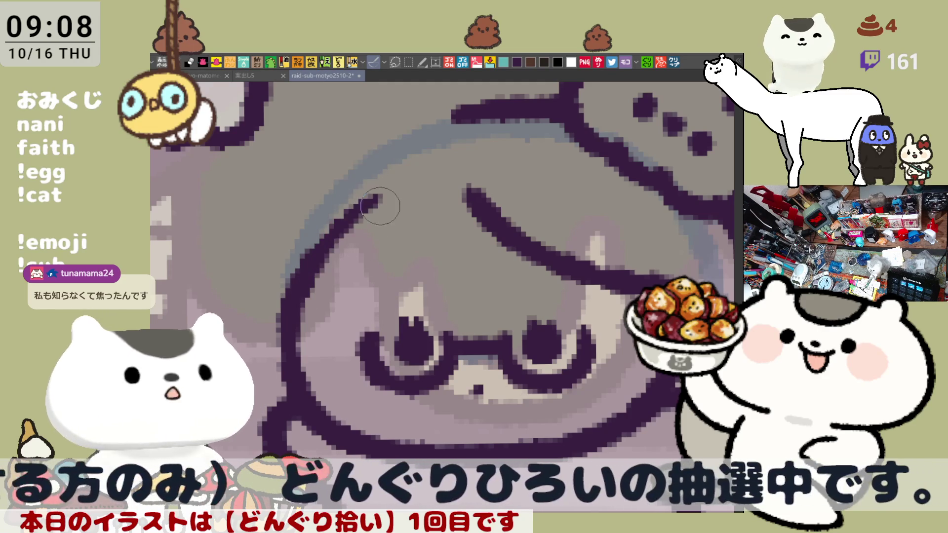
key("ctrl+z")
left_click_drag(301, 281, 380, 200)
mouse_move(316, 271)
left_mouse_down()
mouse_move(387, 193)
mouse_move(360, 205)
mouse_move(292, 305)
left_mouse_up()
key("ctrl+z")
key("ctrl+z")
key("ctrl+z")
mouse_move(393, 196)
left_mouse_down()
mouse_move(377, 203)
mouse_move(308, 292)
left_mouse_up()
key("ctrl+z")
left_click_drag(390, 200, 303, 291)
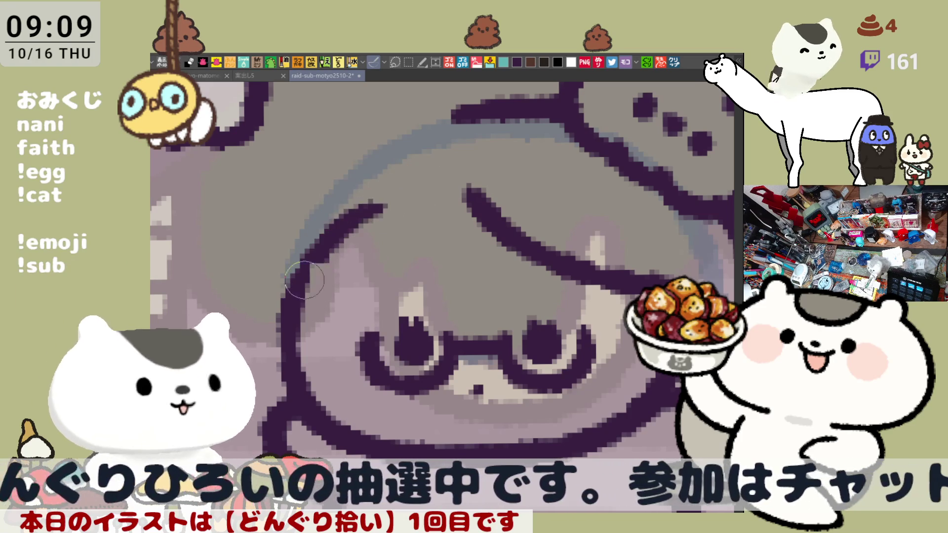
left_click_drag(364, 220, 459, 183)
key("ctrl+z")
left_click_drag(346, 227, 459, 183)
key("ctrl+z")
key("ctrl+z")
left_click_drag(369, 211, 293, 305)
Mirror the canvas horizontally to check the outline's balance, then flip it back
key("h")
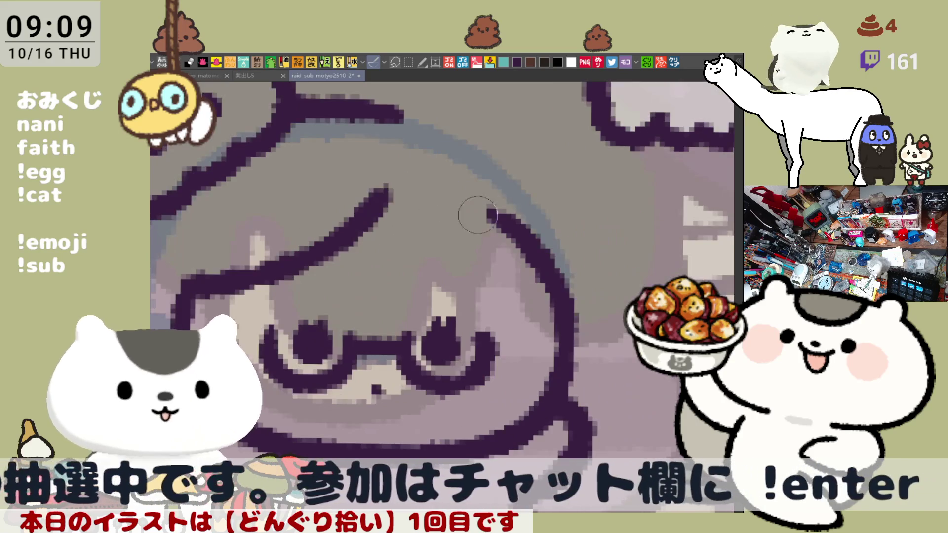
mouse_move(401, 181)
left_mouse_down()
mouse_move(477, 205)
mouse_move(435, 194)
mouse_move(525, 249)
mouse_move(432, 193)
mouse_move(525, 247)
left_mouse_up()
key("ctrl+z")
key("ctrl+z")
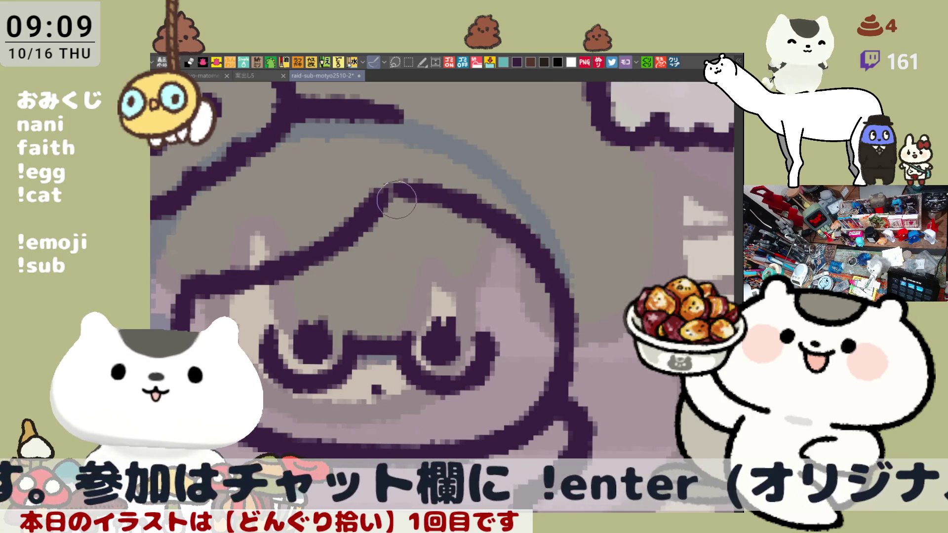
key("h")
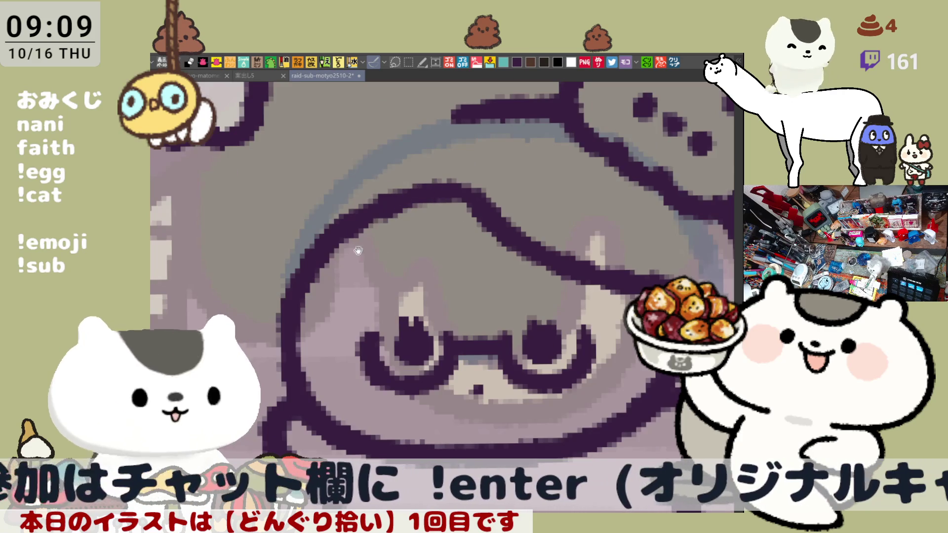
Redraw the curved dark outline down the left edge of the face
scroll(321, 232, "down", 1)
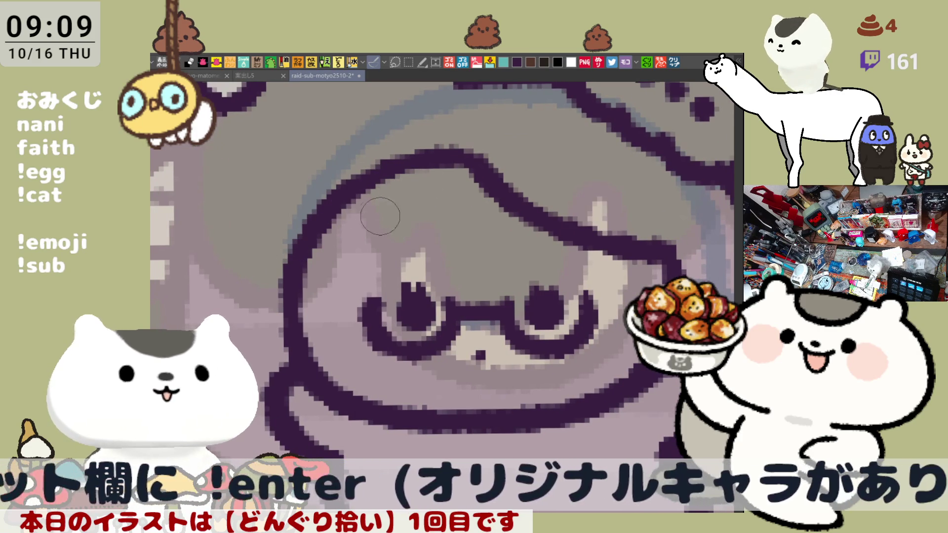
left_click_drag(287, 191, 271, 340)
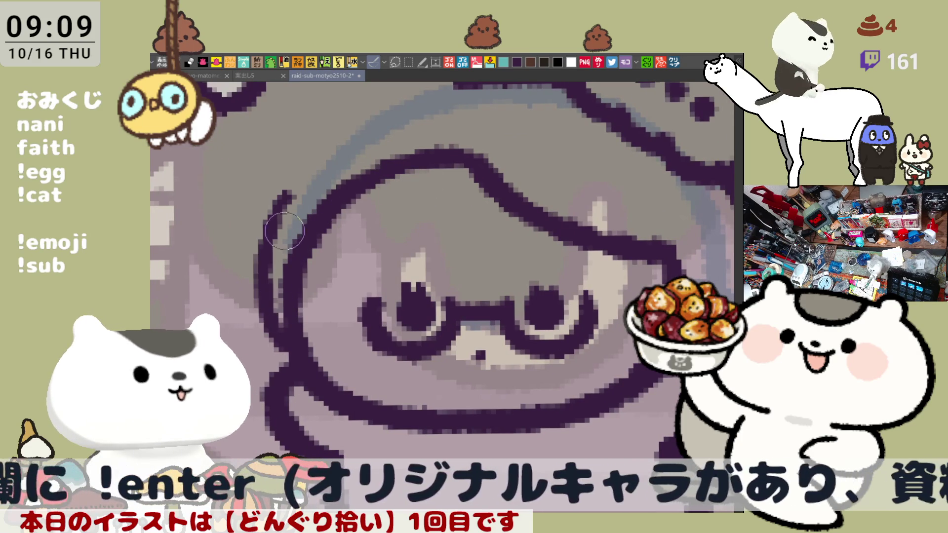
key("ctrl+z")
left_click_drag(279, 217, 250, 297)
key("ctrl+z")
left_click_drag(279, 217, 267, 356)
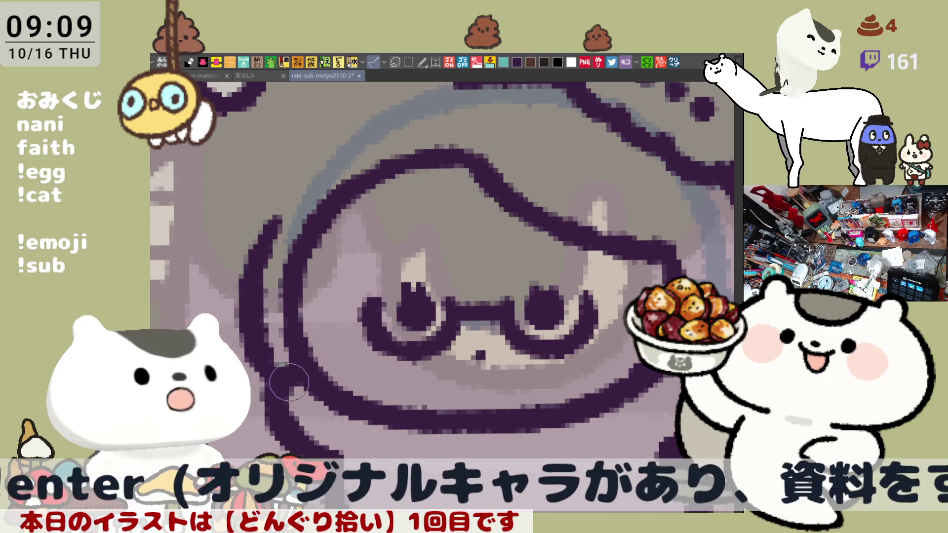
key("ctrl+z")
left_click_drag(279, 218, 250, 291)
key("ctrl+z")
left_click_drag(272, 220, 247, 296)
key("ctrl+z")
left_click_drag(274, 220, 250, 301)
key("ctrl+z")
left_click_drag(274, 222, 281, 363)
key("ctrl+z")
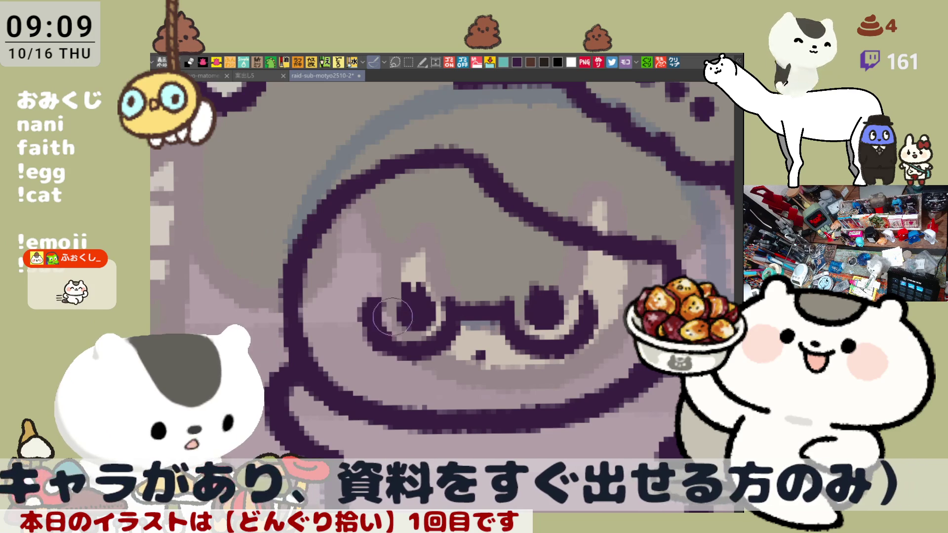
mouse_move(276, 220)
left_mouse_down()
mouse_move(253, 271)
mouse_move(279, 362)
left_mouse_up()
key("ctrl+z")
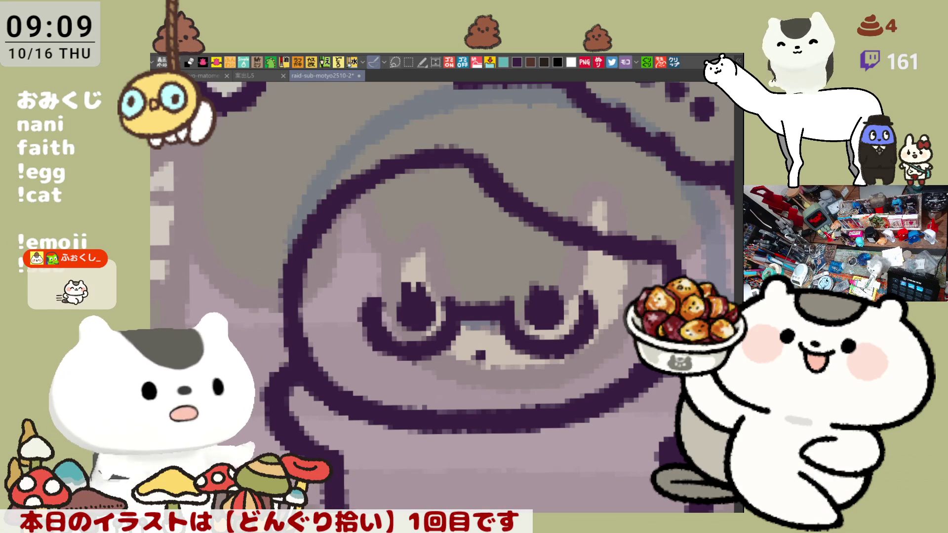
left_click_drag(272, 239, 289, 371)
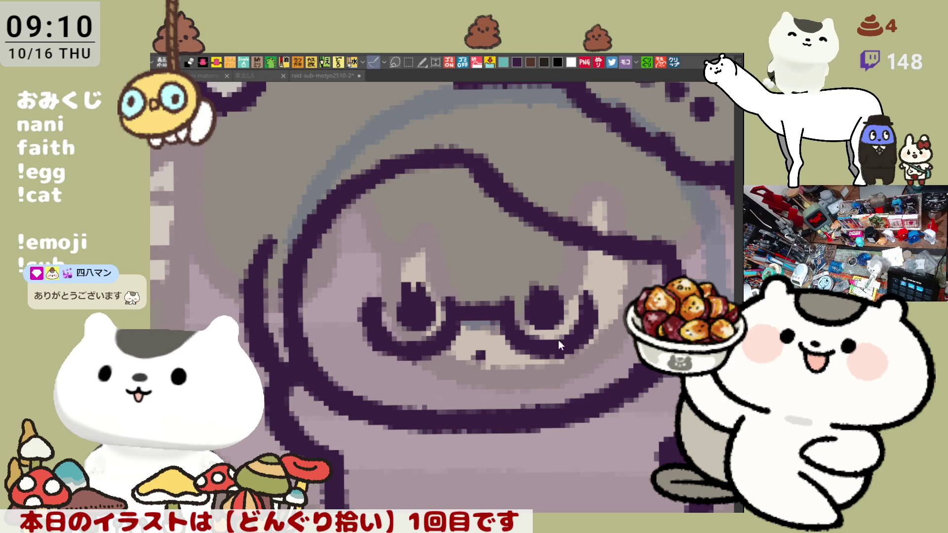
Extend the hood's left outline upward and bring its top edge into view
scroll(435, 292, "up", 3)
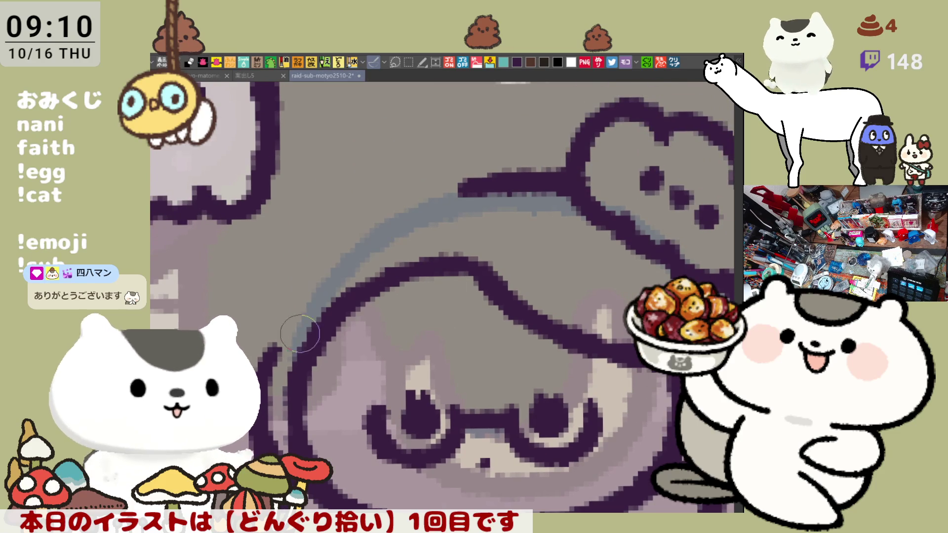
mouse_move(316, 259)
left_mouse_down()
mouse_move(276, 310)
mouse_move(279, 297)
mouse_move(277, 325)
left_mouse_up()
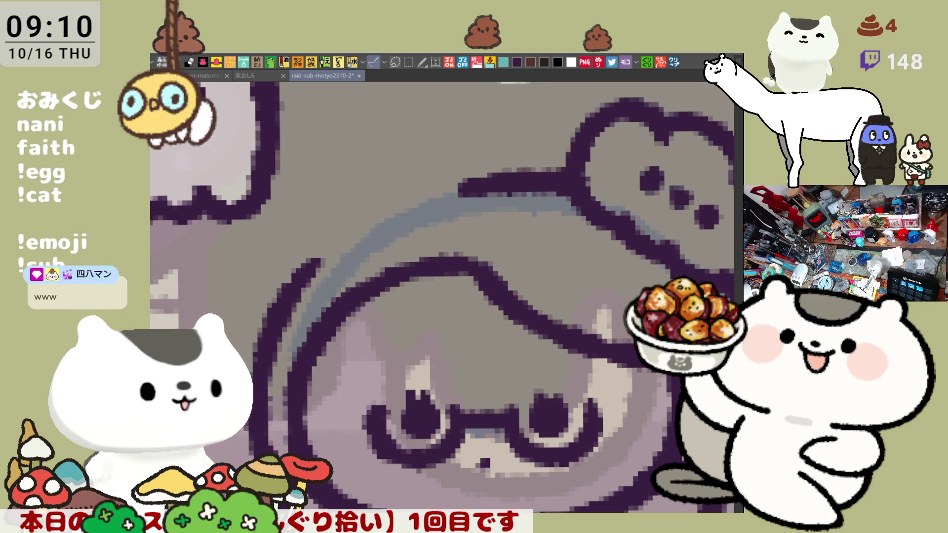
scroll(343, 168, "down", 2)
scroll(343, 168, "down", 1)
scroll(343, 168, "up", 1)
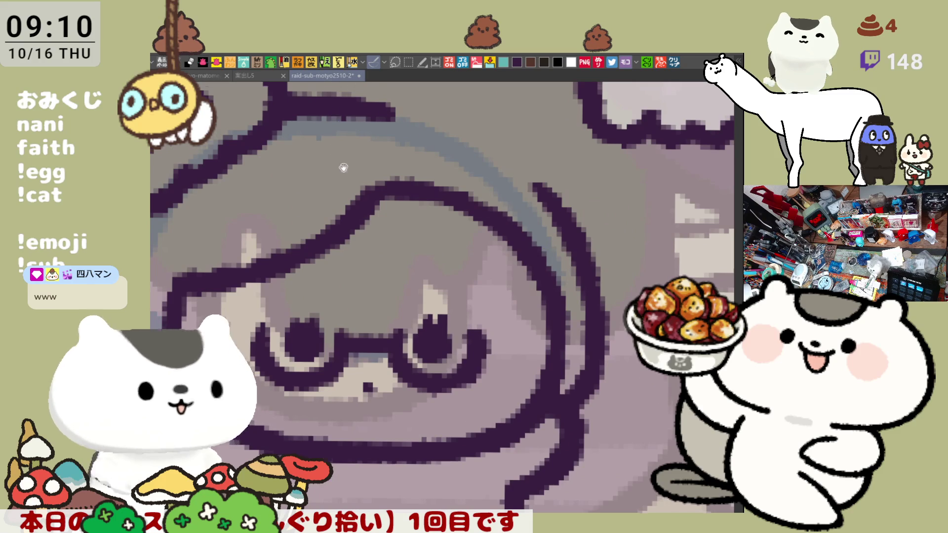
left_click_drag(343, 168, 382, 217)
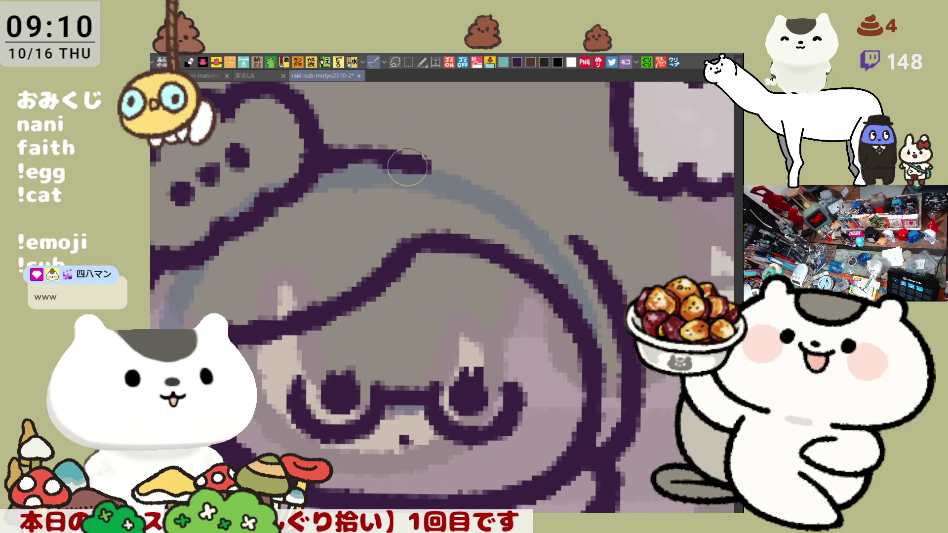
Redraw the hood's top outline as a tapered stroke curving down to the right
mouse_move(427, 159)
left_mouse_down()
mouse_move(339, 162)
mouse_move(514, 166)
left_mouse_up()
key("ctrl+z")
left_click_drag(321, 163, 504, 164)
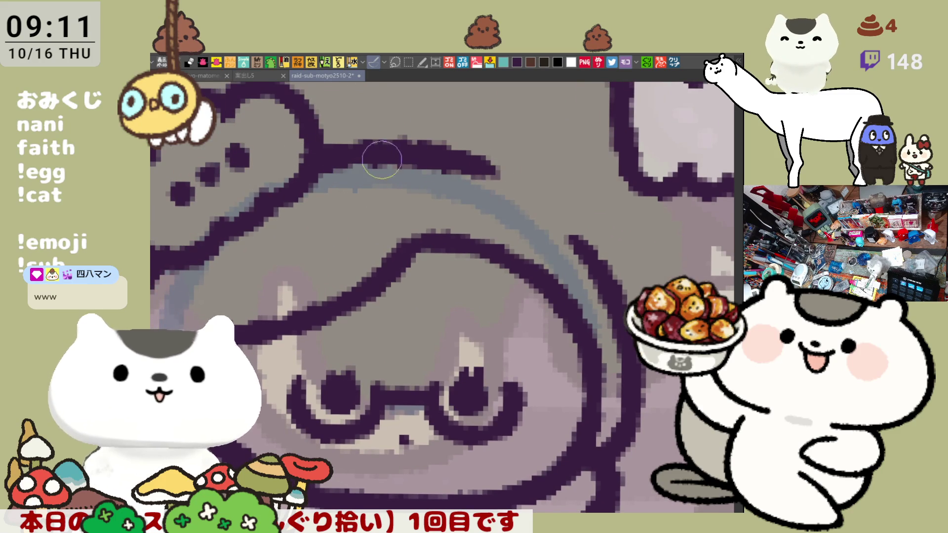
left_click_drag(437, 152, 602, 252)
key("ctrl+z")
mouse_move(472, 157)
left_mouse_down()
mouse_move(529, 190)
mouse_move(608, 279)
left_mouse_up()
key("ctrl+z")
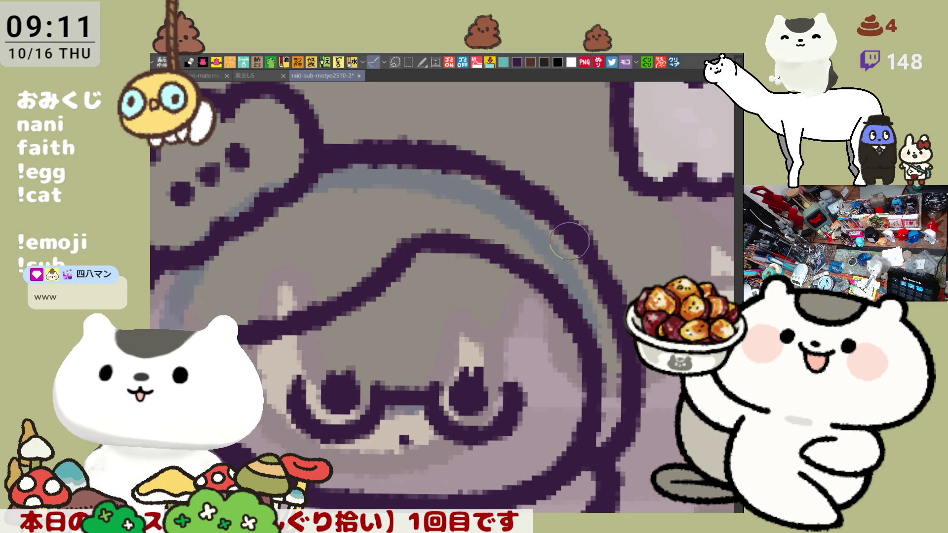
key("ctrl+z")
left_click_drag(476, 161, 609, 269)
key("ctrl+z")
left_click_drag(455, 160, 605, 269)
Rotate the canvas and join the hood outline to the cloud bubble with a slightly thicker stroke
mouse_move(351, 148)
left_mouse_down()
mouse_move(365, 153)
mouse_move(385, 187)
mouse_move(363, 287)
mouse_move(306, 324)
left_mouse_up()
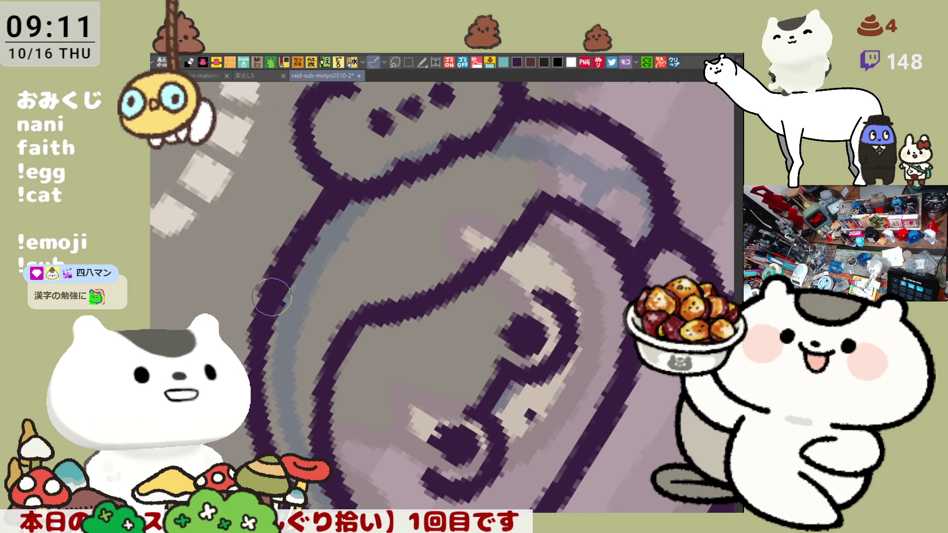
left_click_drag(353, 190, 511, 184)
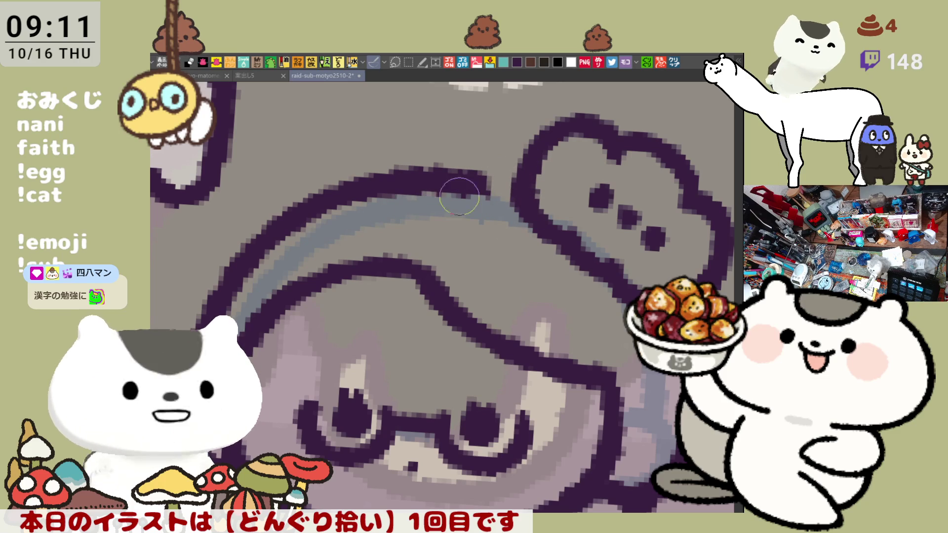
left_click_drag(427, 178, 533, 190)
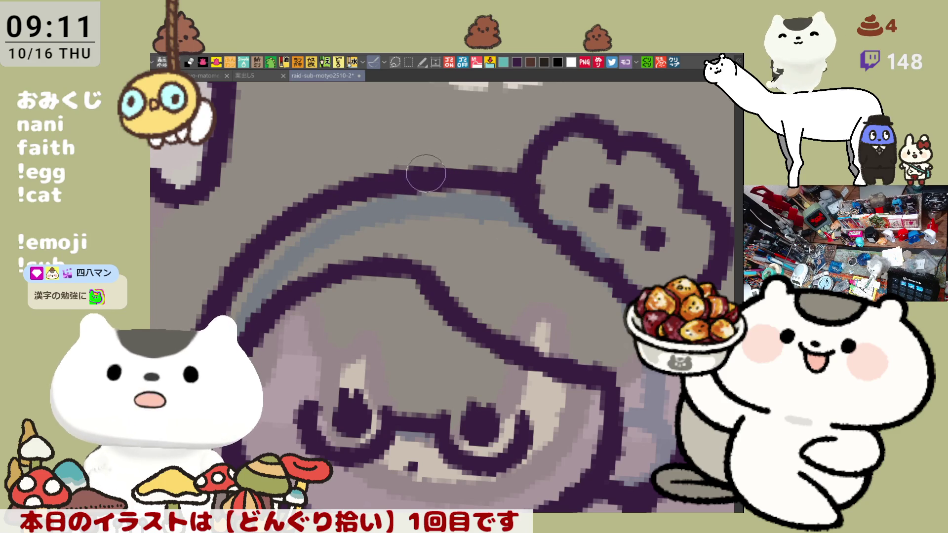
key("ctrl+z")
key("ctrl+y")
key("ctrl+z")
key("ctrl+y")
key("ctrl+z")
left_click_drag(400, 180, 522, 187)
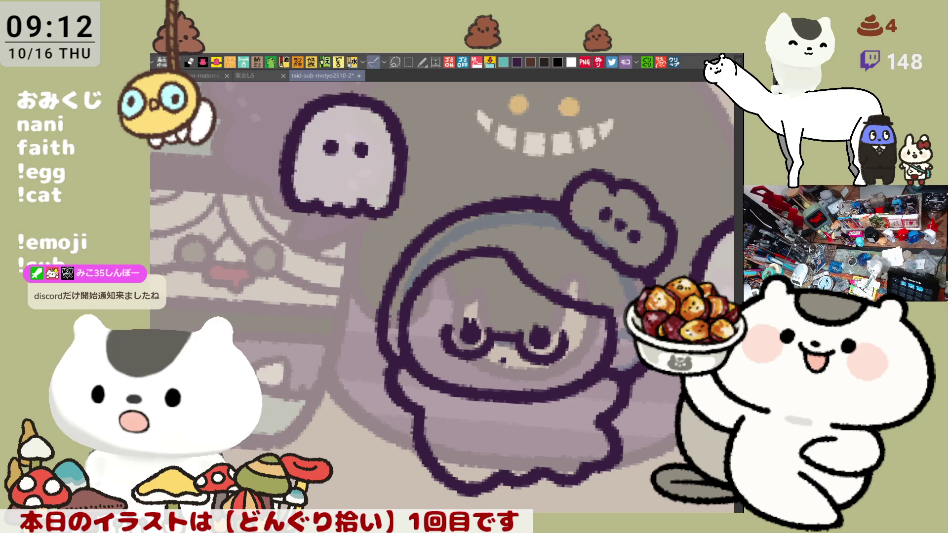
Rotate the canvas, erase the stray line left of the face, and outline the hood's left edge
left_click_drag(471, 248, 444, 237)
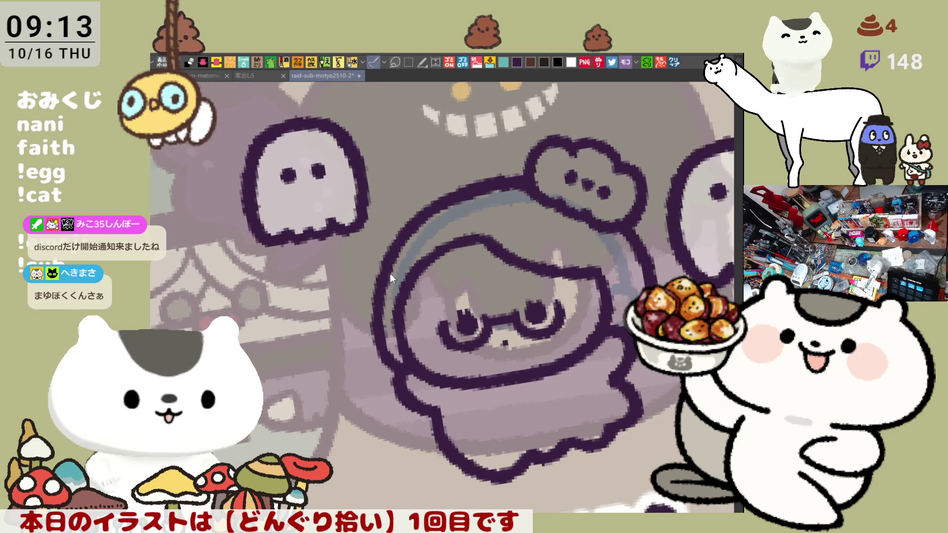
left_click_drag(373, 306, 393, 361)
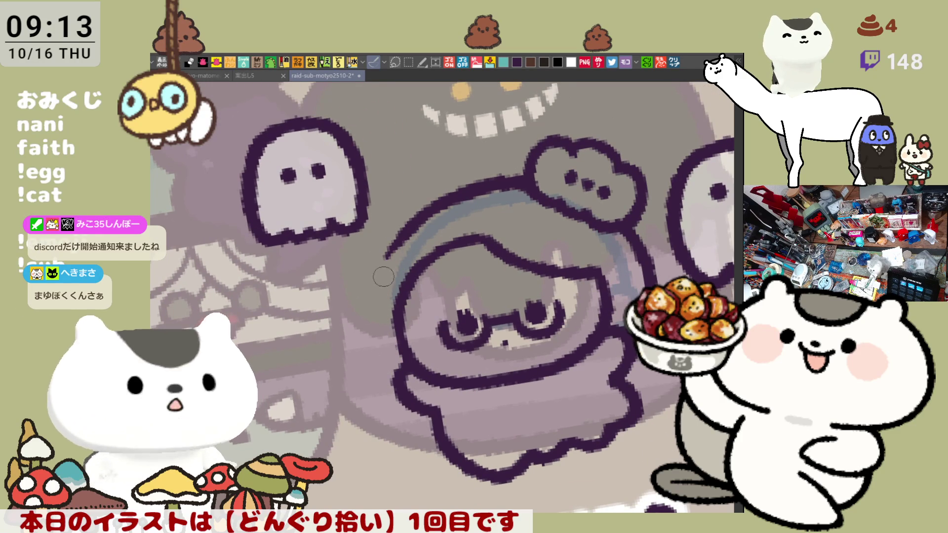
left_click_drag(412, 217, 369, 326)
key("ctrl+z")
left_click_drag(412, 216, 369, 326)
key("ctrl+z")
left_click_drag(412, 218, 370, 322)
key("ctrl+z")
left_click_drag(413, 217, 372, 314)
key("ctrl+z")
left_click_drag(412, 218, 374, 324)
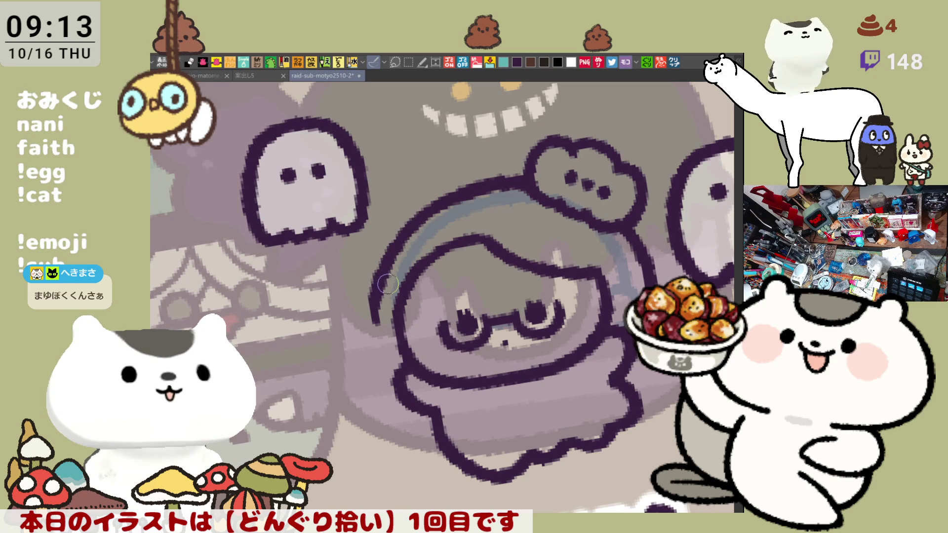
key("ctrl+z")
Extend the hood's left outline as a longer curve down beside the body
mouse_move(420, 212)
left_mouse_down()
mouse_move(382, 259)
mouse_move(368, 311)
left_mouse_up()
key("ctrl+z")
left_click_drag(420, 212, 368, 326)
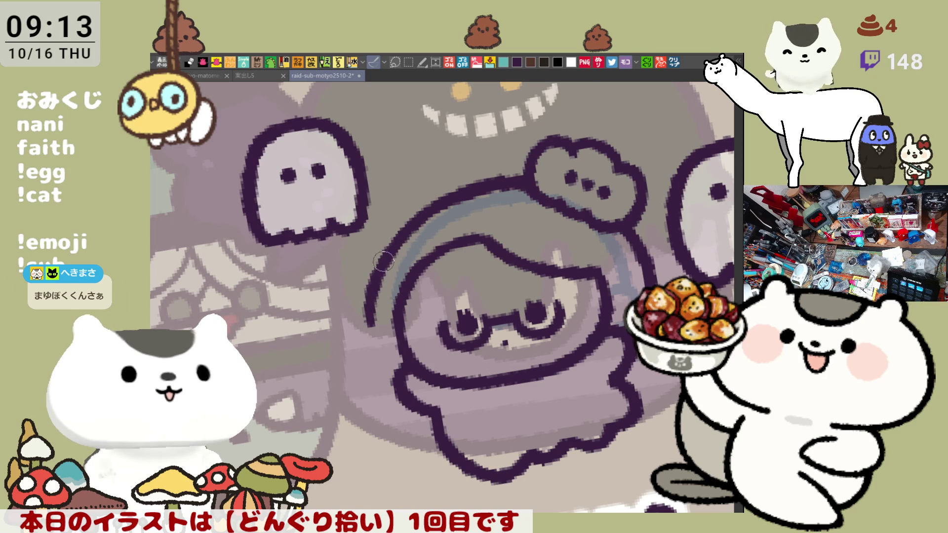
key("ctrl+z")
left_click_drag(419, 212, 370, 323)
key("ctrl+z")
mouse_move(419, 212)
left_mouse_down()
mouse_move(369, 321)
mouse_move(373, 305)
mouse_move(397, 380)
left_mouse_up()
key("ctrl+z")
key("ctrl+z")
mouse_move(392, 247)
left_mouse_down()
mouse_move(375, 338)
mouse_move(408, 378)
left_mouse_up()
key("ctrl+z")
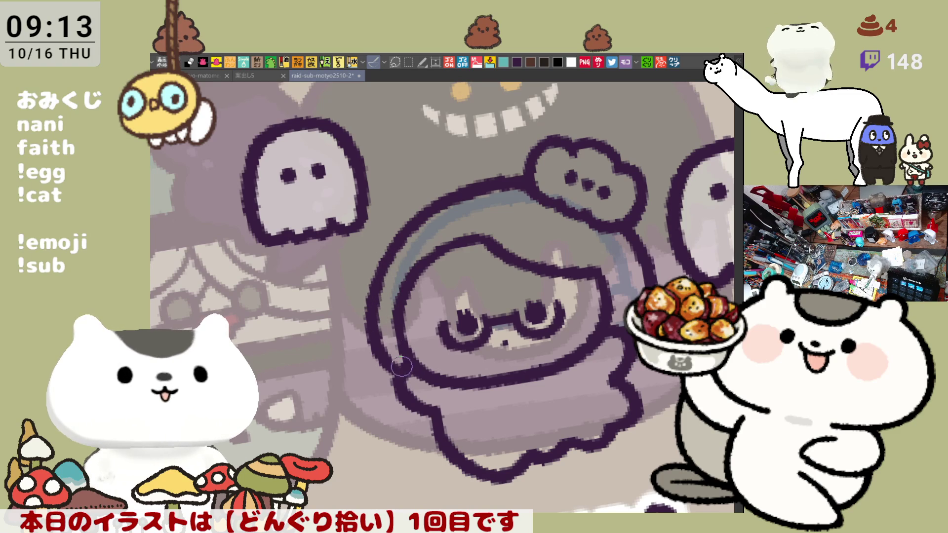
Level the canvas rotation and bring the 'nerune' title below the character into view
key("ctrl+@")
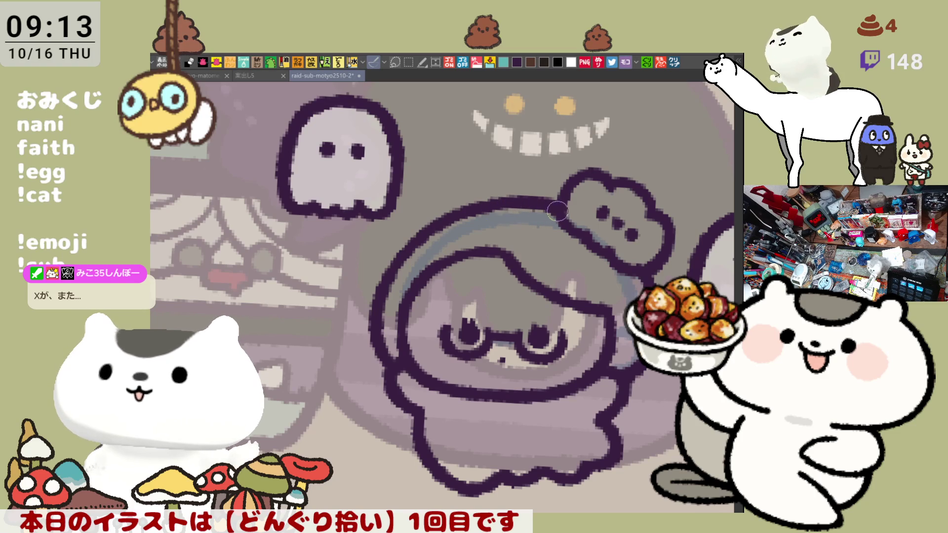
key("minus")
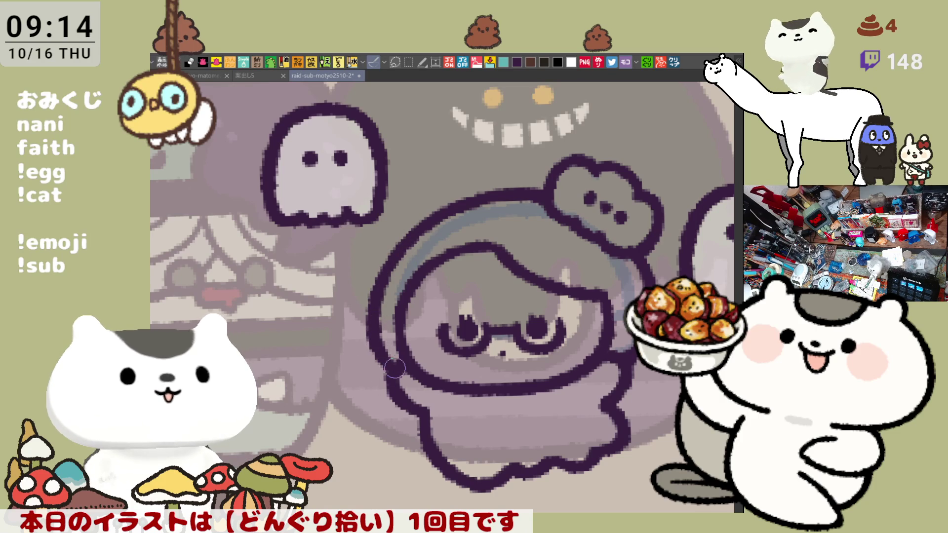
left_click_drag(440, 418, 372, 336)
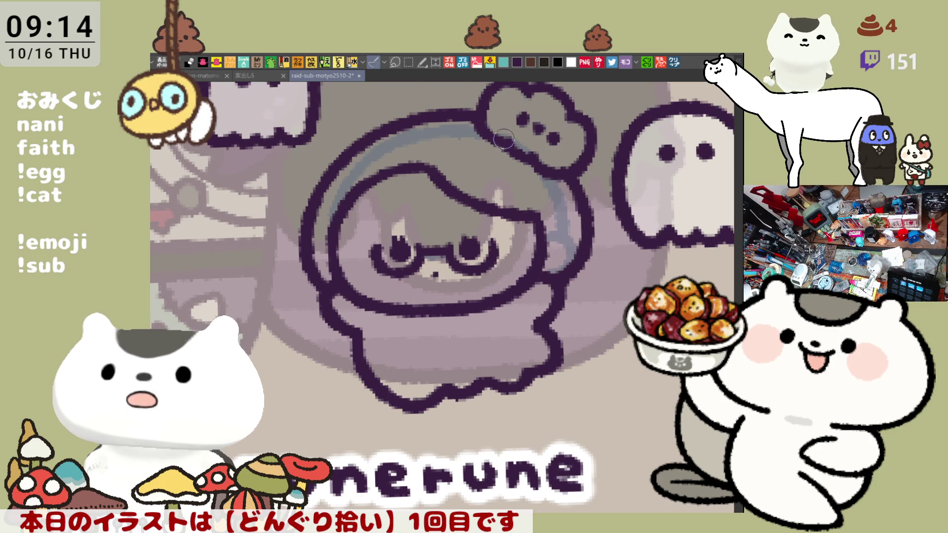
left_click_drag(488, 197, 466, 233)
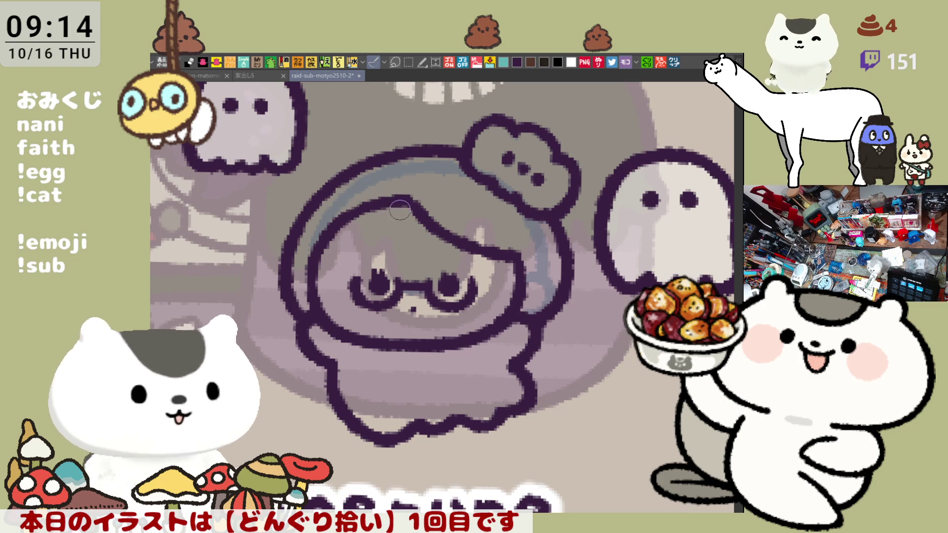
scroll(466, 244, "down", 2)
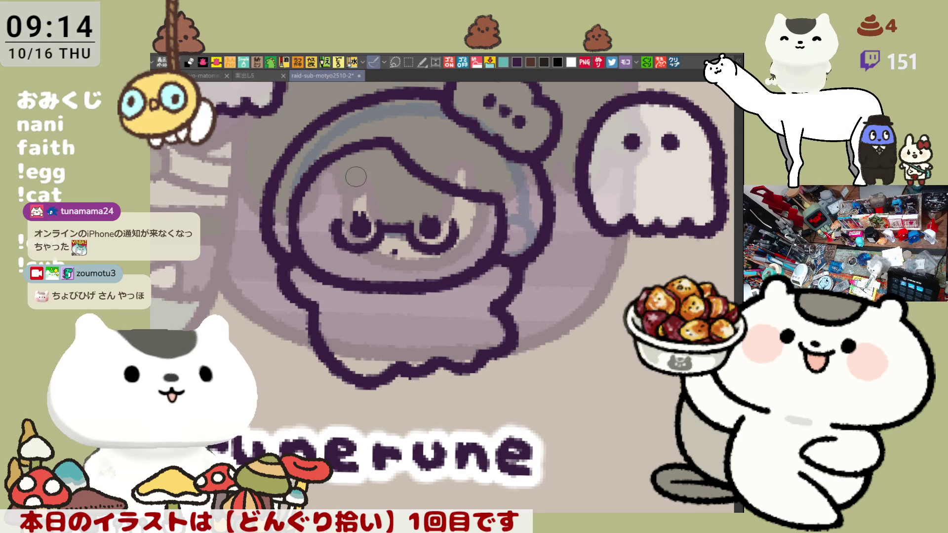
left_click_drag(472, 227, 471, 258)
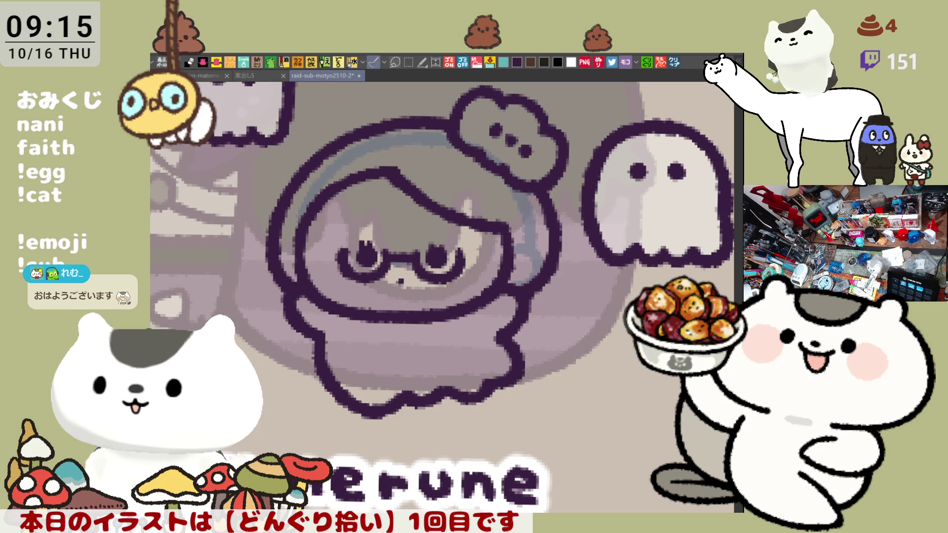
mouse_move(381, 474)
left_mouse_down()
mouse_move(247, 163)
mouse_move(543, 405)
left_mouse_up()
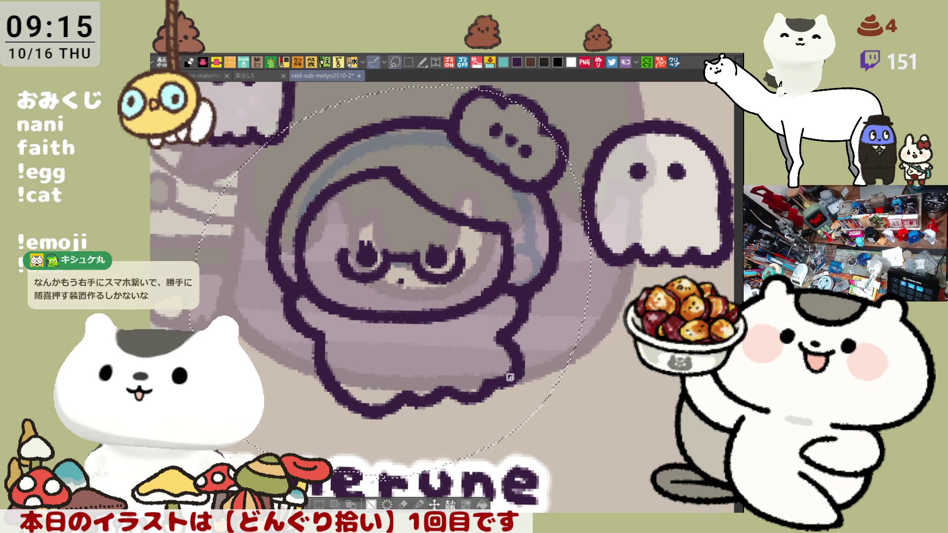
left_click(513, 374)
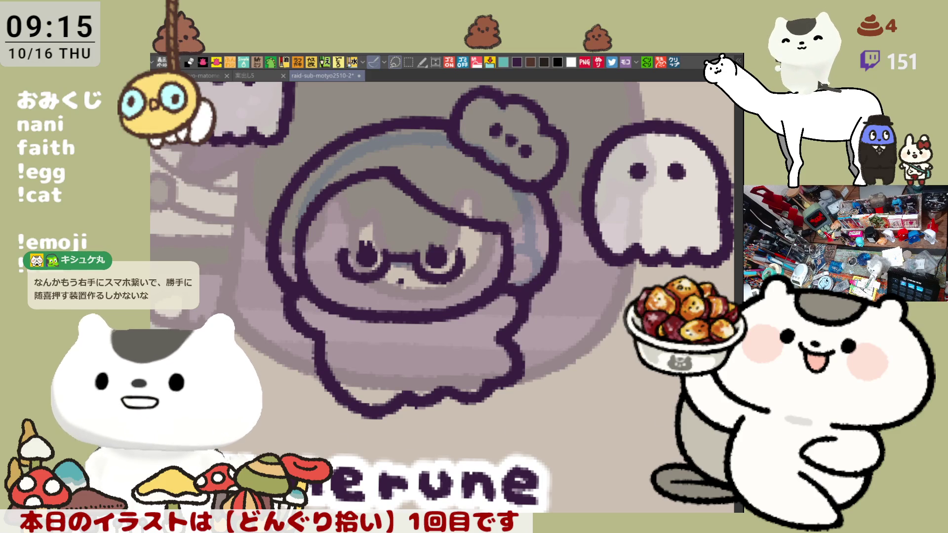
mouse_move(413, 464)
left_mouse_down()
mouse_move(222, 277)
mouse_move(587, 153)
mouse_move(553, 390)
left_mouse_up()
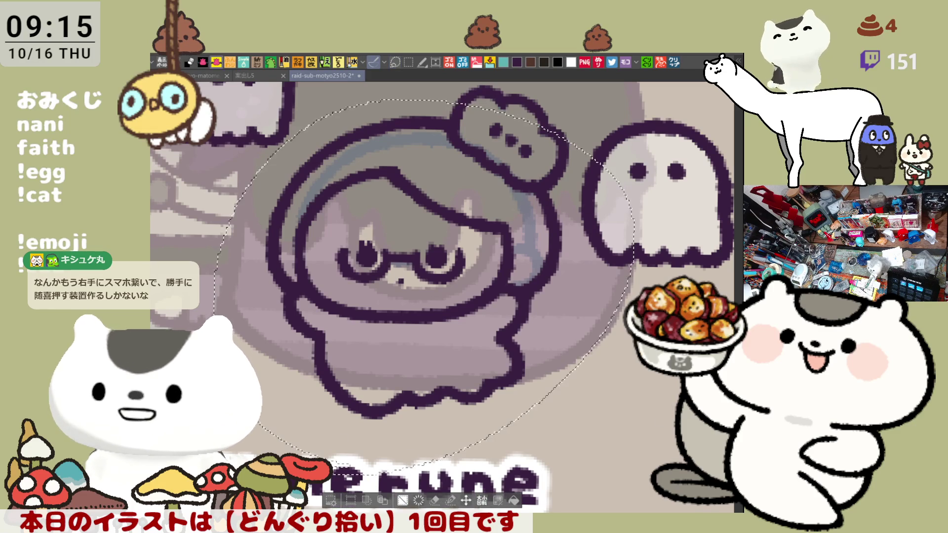
key("ctrl+d")
left_click_drag(575, 316, 576, 363)
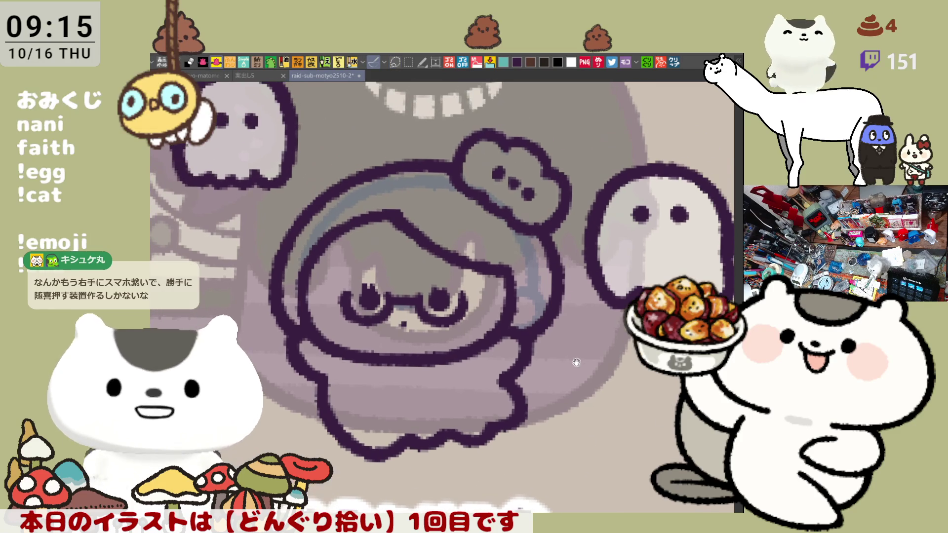
mouse_move(471, 502)
left_mouse_down()
mouse_move(405, 94)
mouse_move(439, 498)
mouse_move(467, 502)
left_mouse_up()
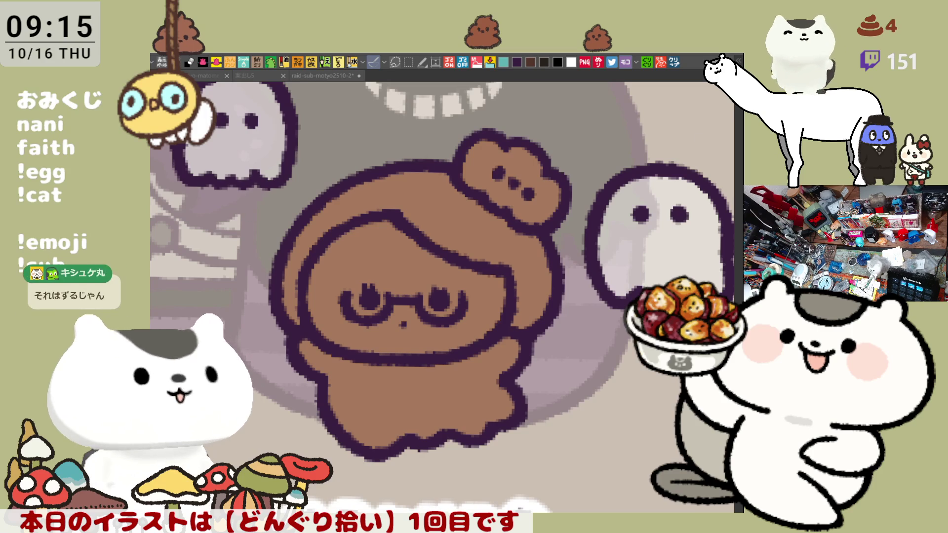
Fill the face pink, add blush on both cheeks, and paint white highlights in the lenses
left_click(381, 244)
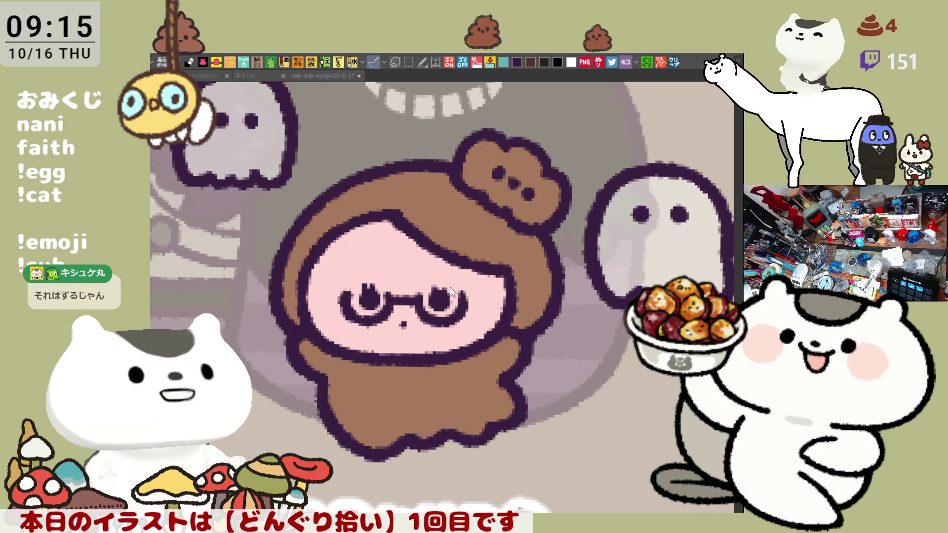
mouse_move(489, 296)
left_mouse_down()
mouse_move(459, 321)
mouse_move(473, 303)
left_mouse_up()
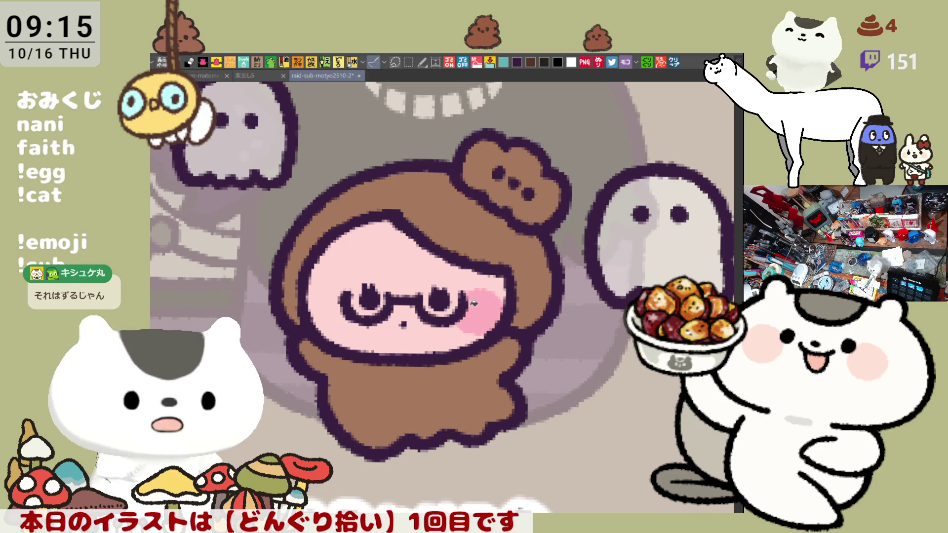
mouse_move(341, 298)
left_mouse_down()
mouse_move(331, 326)
mouse_move(346, 315)
mouse_move(337, 302)
left_mouse_up()
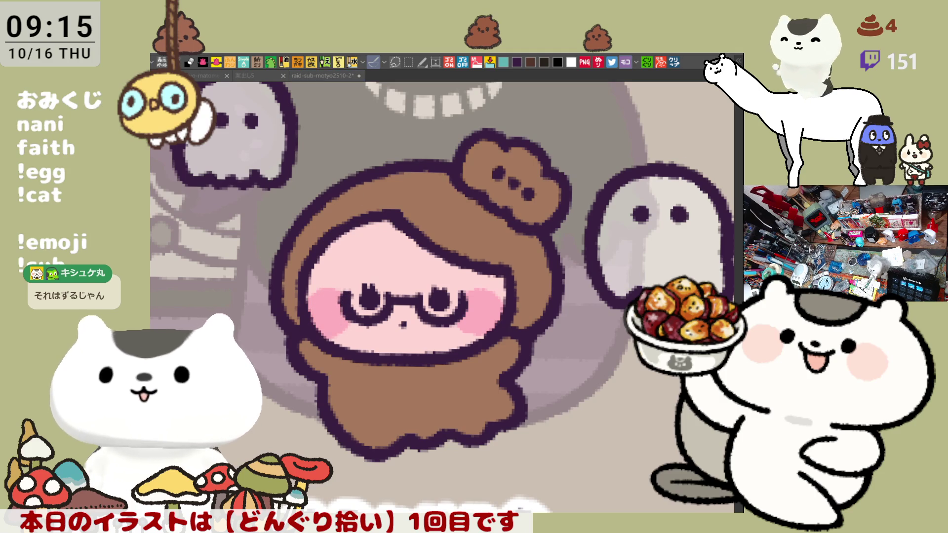
mouse_move(357, 292)
left_mouse_down()
mouse_move(375, 303)
mouse_move(351, 306)
mouse_move(375, 296)
left_mouse_up()
left_click_drag(425, 296, 444, 299)
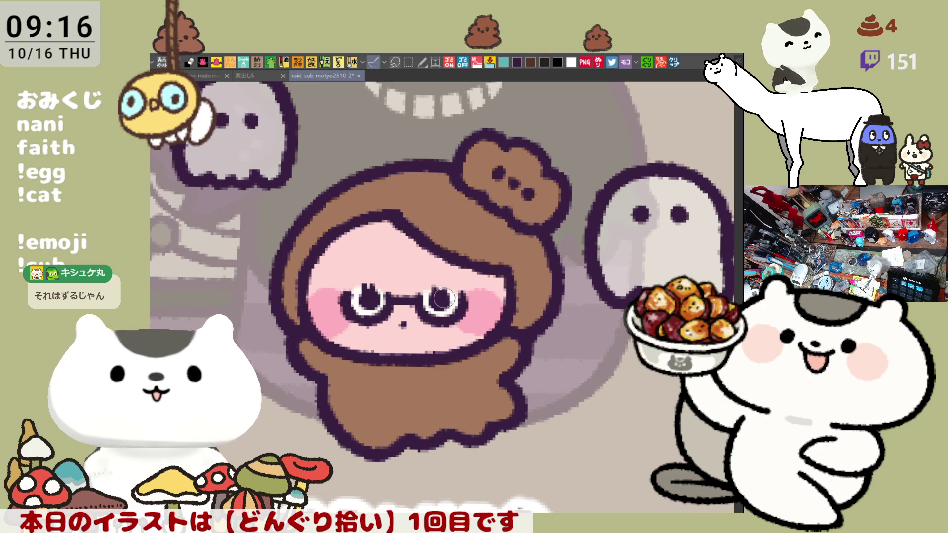
Fill the lower body white and the bun orange, shading the bun's left side darker
left_click(411, 398)
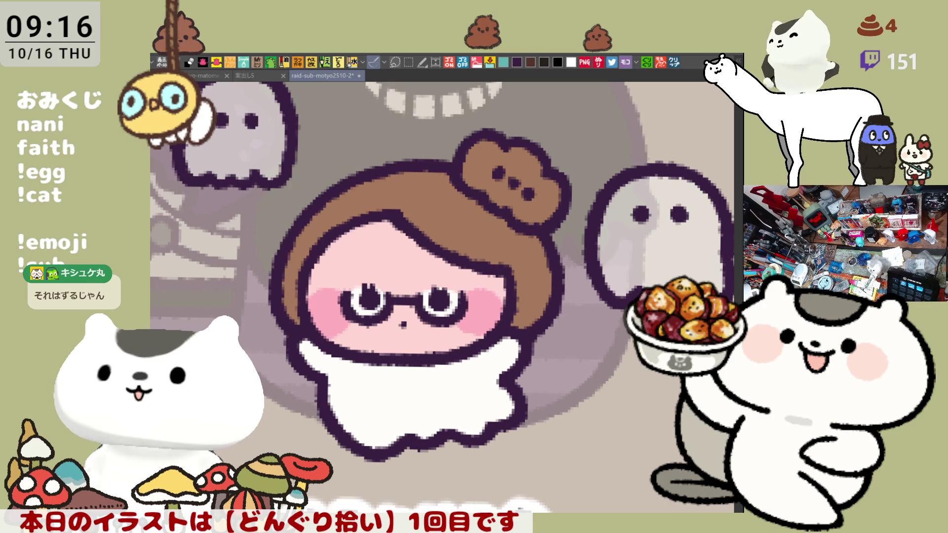
left_click(526, 154)
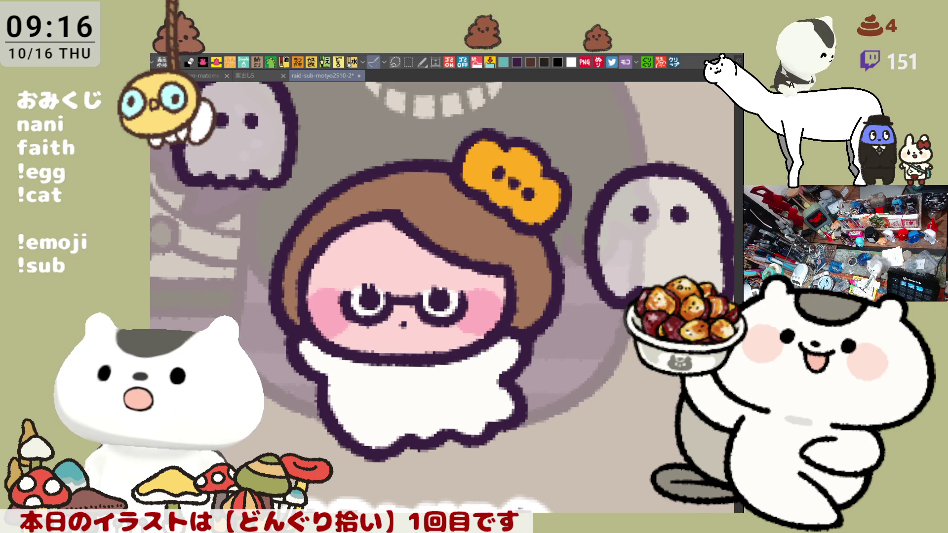
mouse_move(474, 160)
left_mouse_down()
mouse_move(477, 175)
mouse_move(475, 158)
mouse_move(543, 198)
mouse_move(533, 210)
mouse_move(538, 198)
mouse_move(549, 208)
mouse_move(531, 217)
left_mouse_up()
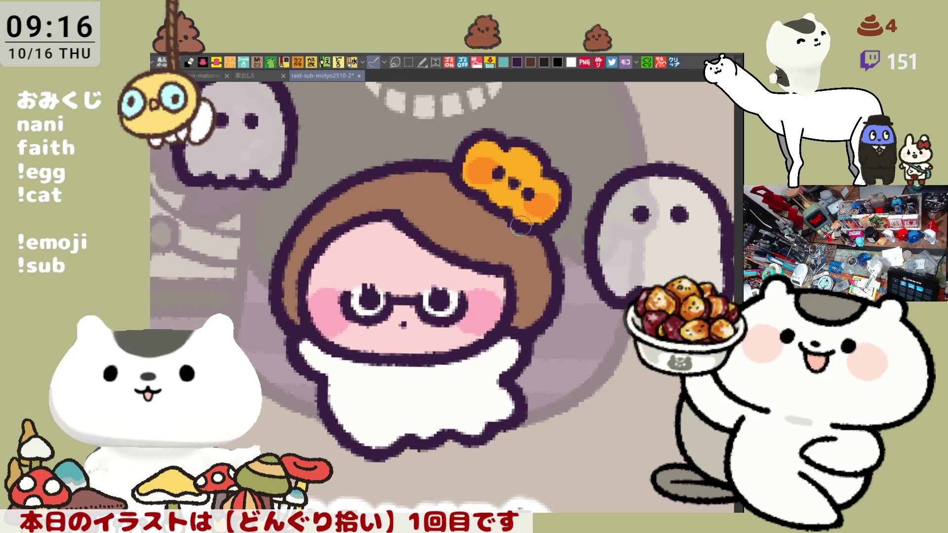
scroll(520, 226, "down", 6)
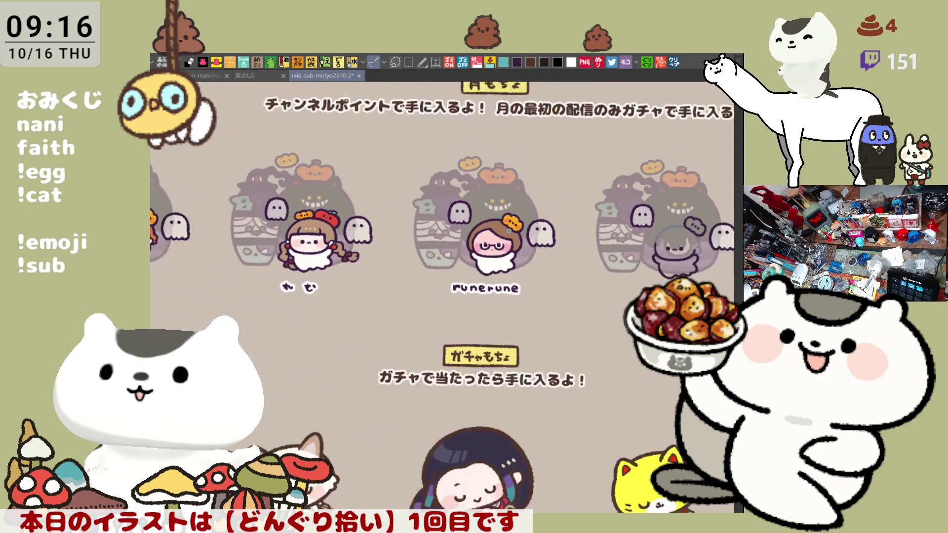
scroll(500, 247, "down", 2)
scroll(509, 231, "up", 4)
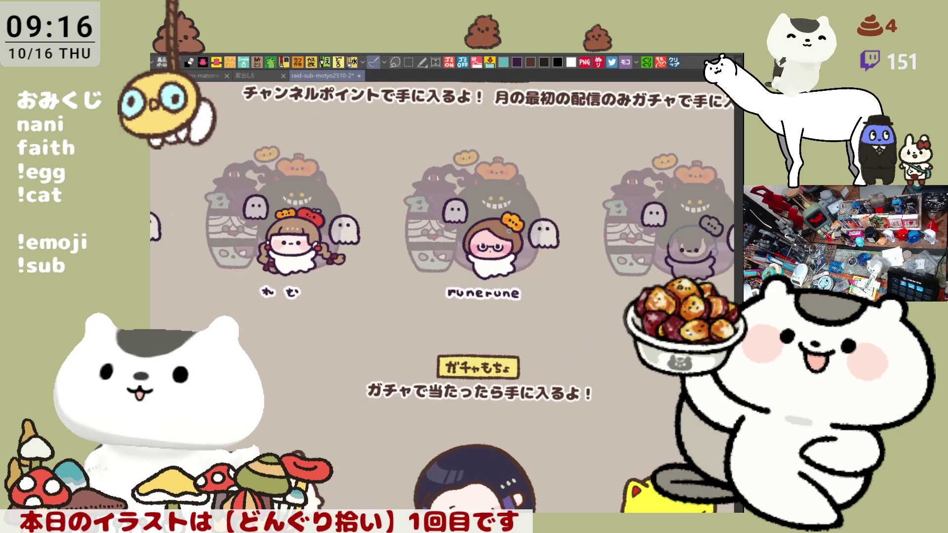
scroll(508, 230, "up", 2)
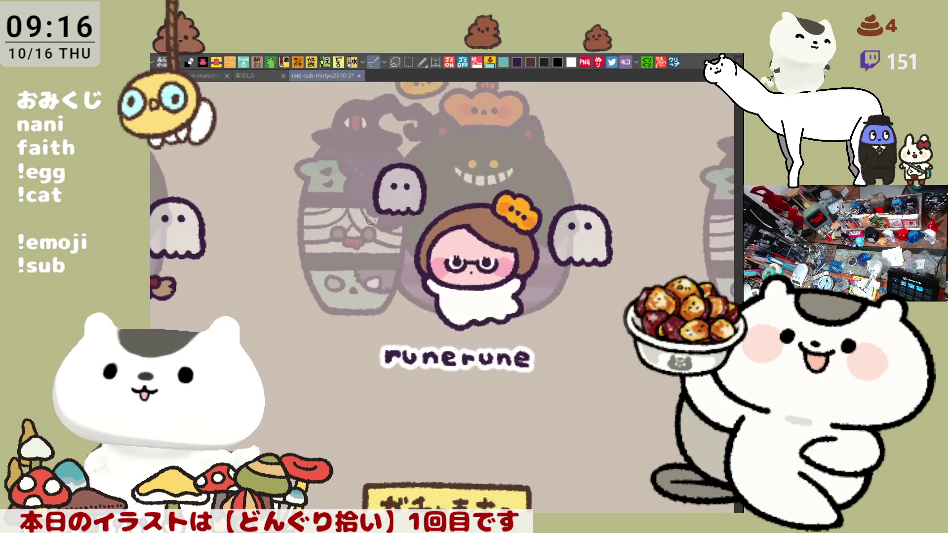
Zoom to the tomato-hat girl and repaint her upper-left hair outline in brown
scroll(296, 236, "up", 3)
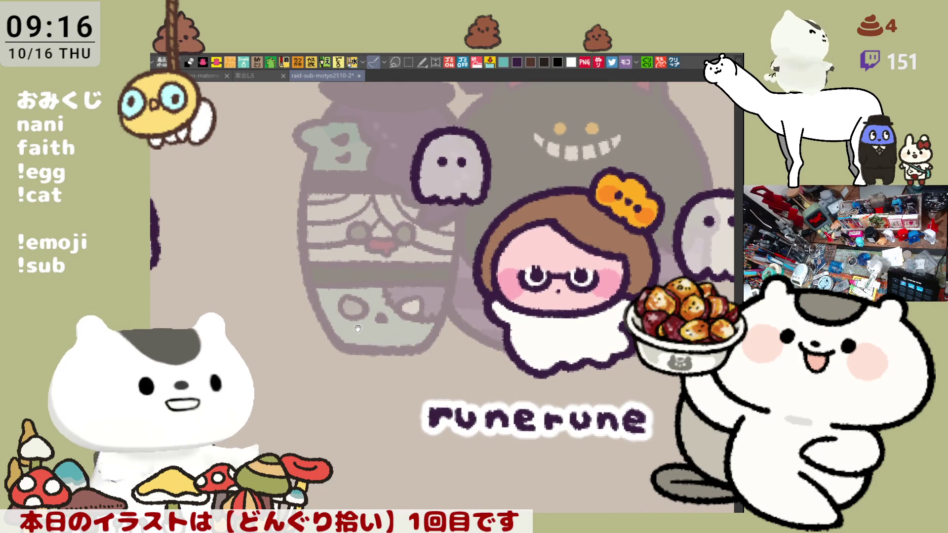
scroll(488, 291, "left", 10)
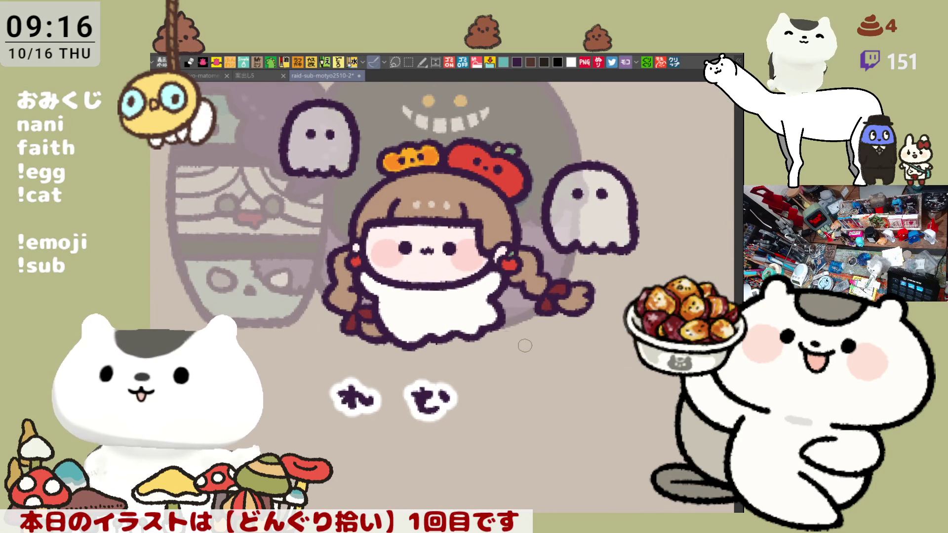
scroll(301, 335, "up", 2)
scroll(307, 320, "up", 2)
scroll(306, 320, "down", 2)
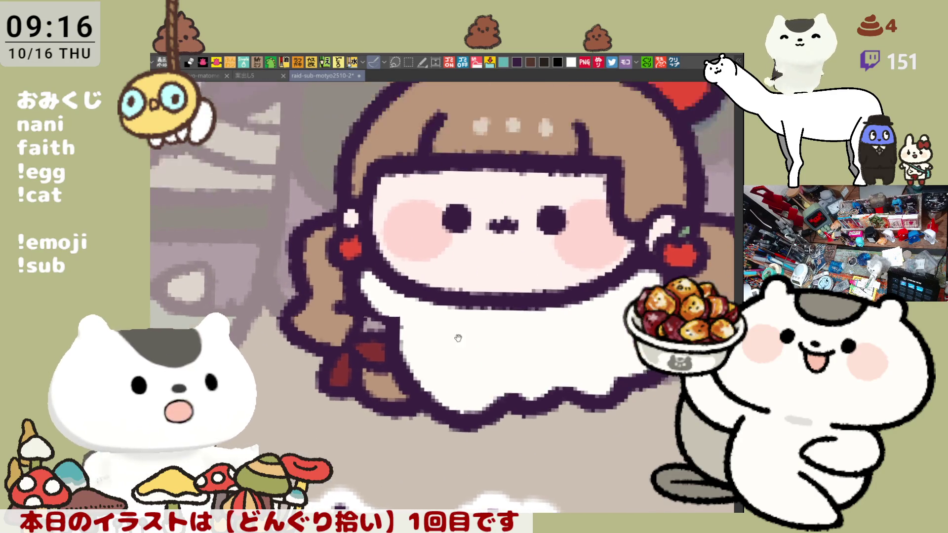
scroll(450, 305, "up", 2)
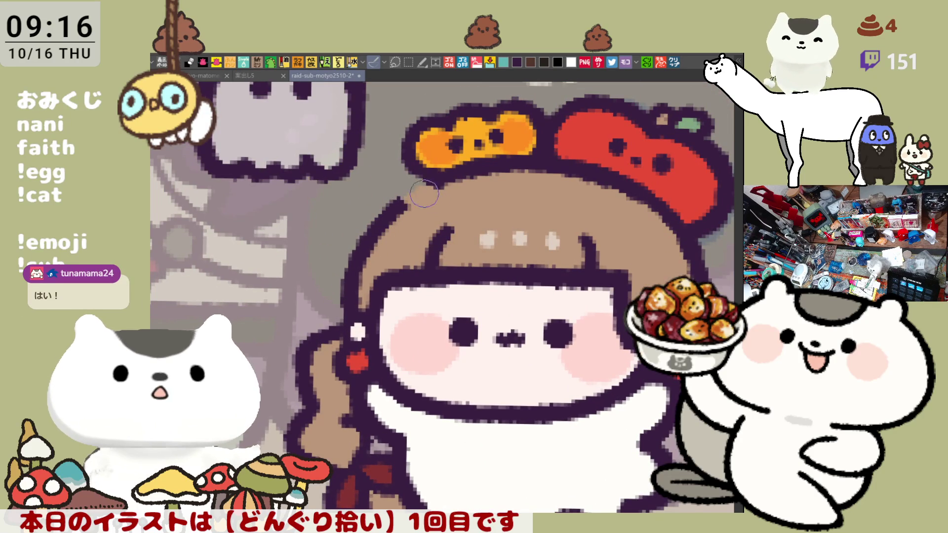
mouse_move(402, 200)
left_mouse_down()
mouse_move(375, 232)
mouse_move(397, 191)
mouse_move(355, 276)
mouse_move(365, 237)
mouse_move(343, 278)
mouse_move(372, 222)
mouse_move(348, 332)
left_mouse_up()
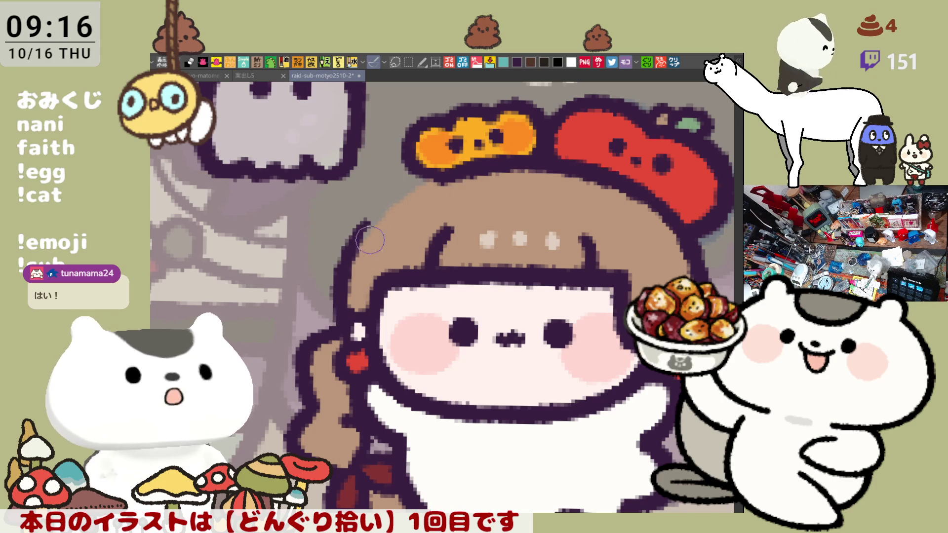
mouse_move(379, 238)
left_mouse_down()
mouse_move(365, 222)
mouse_move(340, 306)
mouse_move(363, 237)
mouse_move(349, 330)
left_mouse_up()
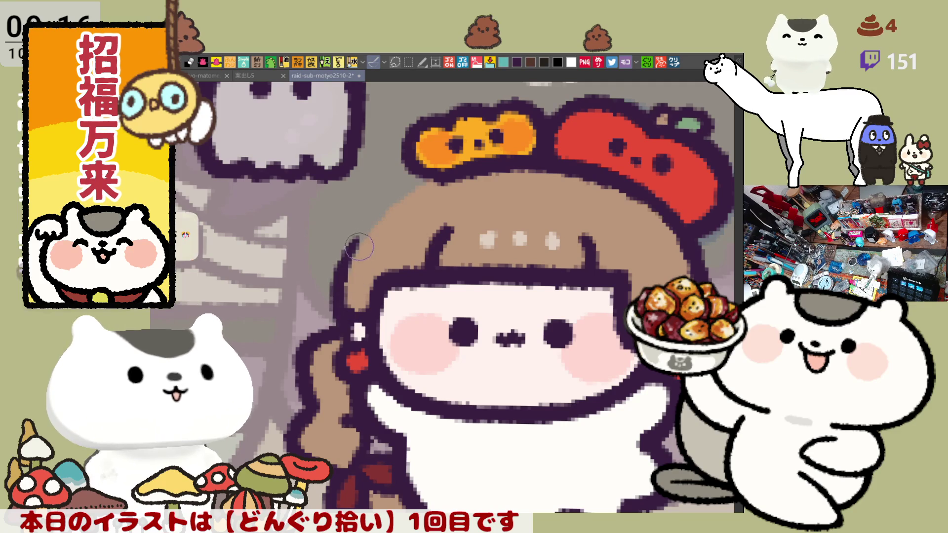
Tilt the canvas view to check the hair, turn it back upright, and save the file
mouse_move(484, 246)
left_mouse_down()
mouse_move(480, 203)
mouse_move(458, 199)
left_mouse_up()
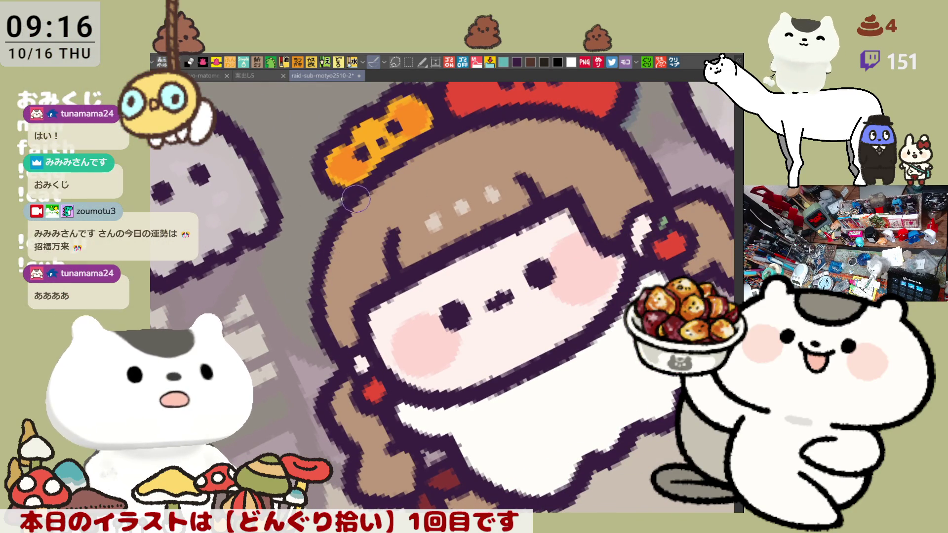
left_click_drag(562, 155, 444, 197)
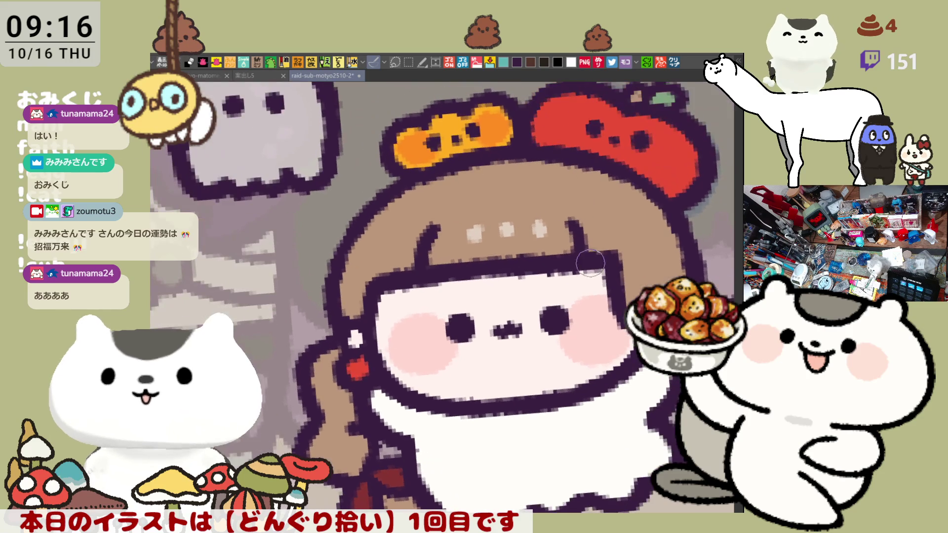
scroll(366, 227, "up", 3)
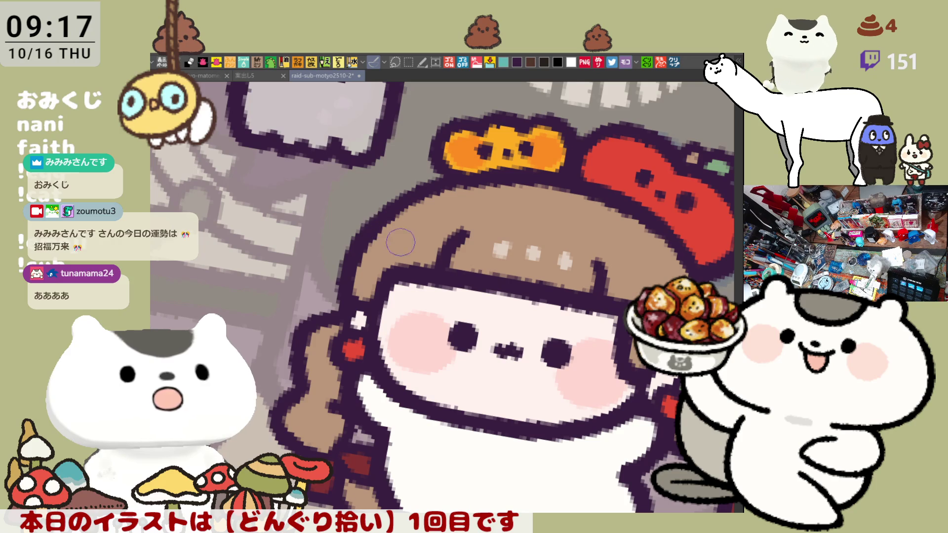
scroll(381, 228, "right", 3)
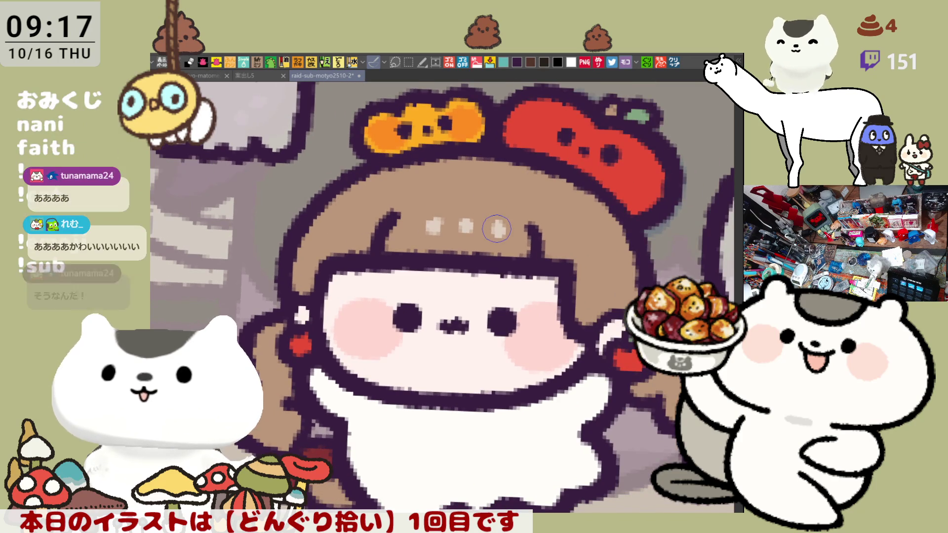
scroll(504, 228, "down", 2)
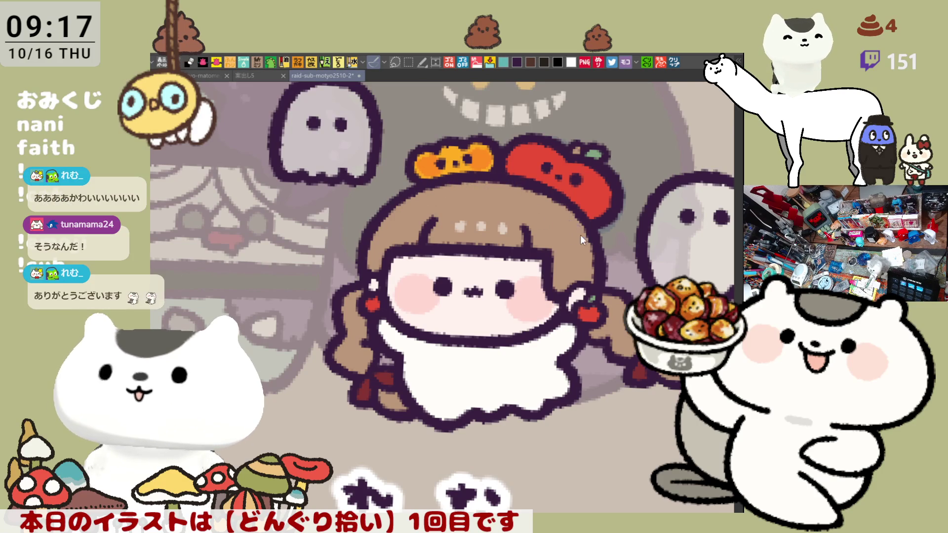
key("ctrl+s")
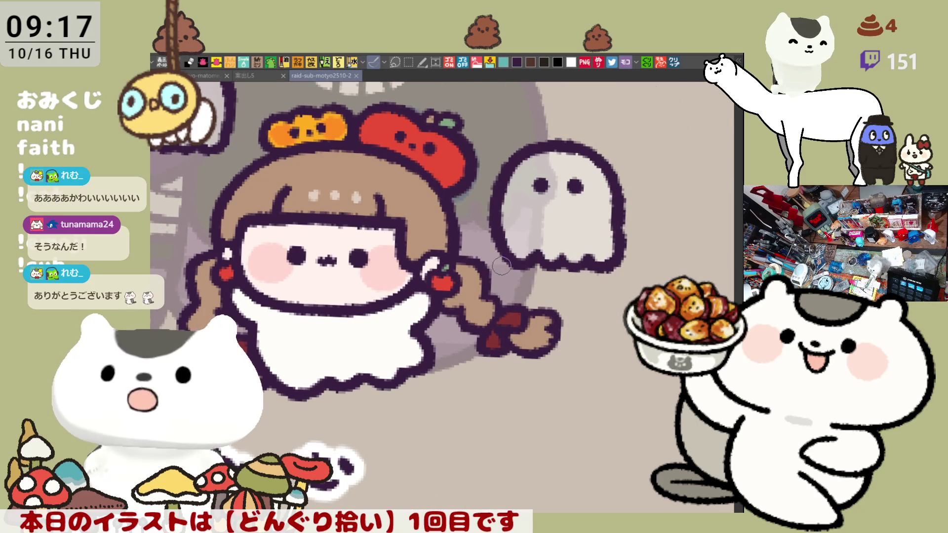
scroll(502, 288, "down", 3)
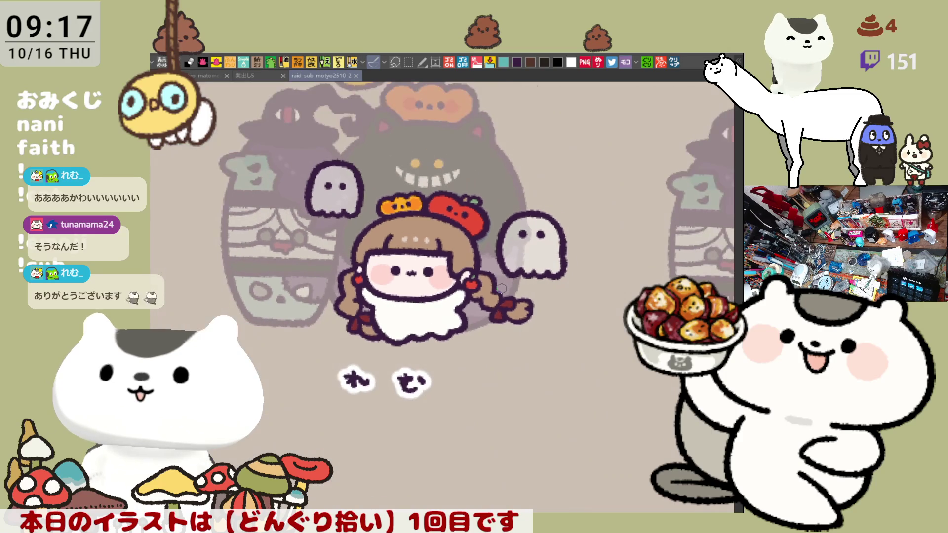
scroll(502, 288, "down", 2)
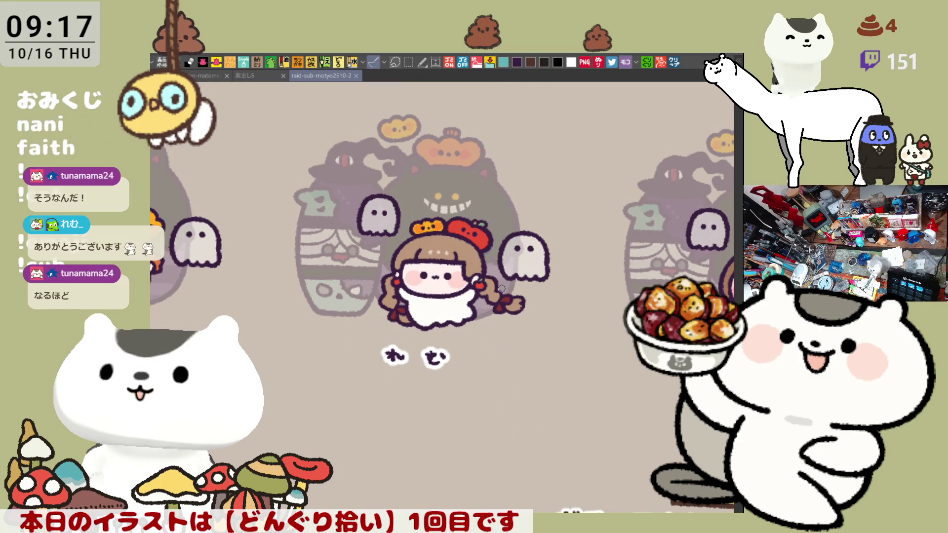
scroll(501, 288, "up", 1)
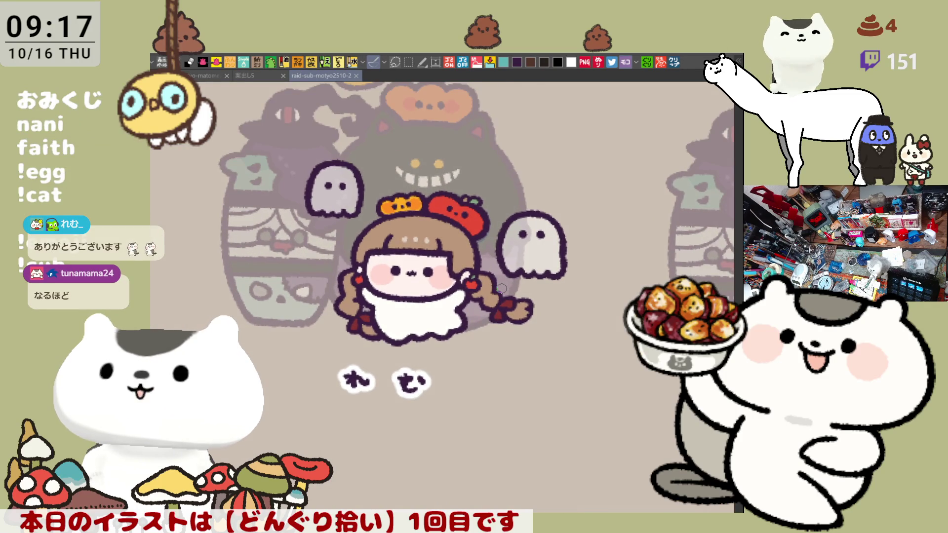
scroll(501, 288, "up", 1)
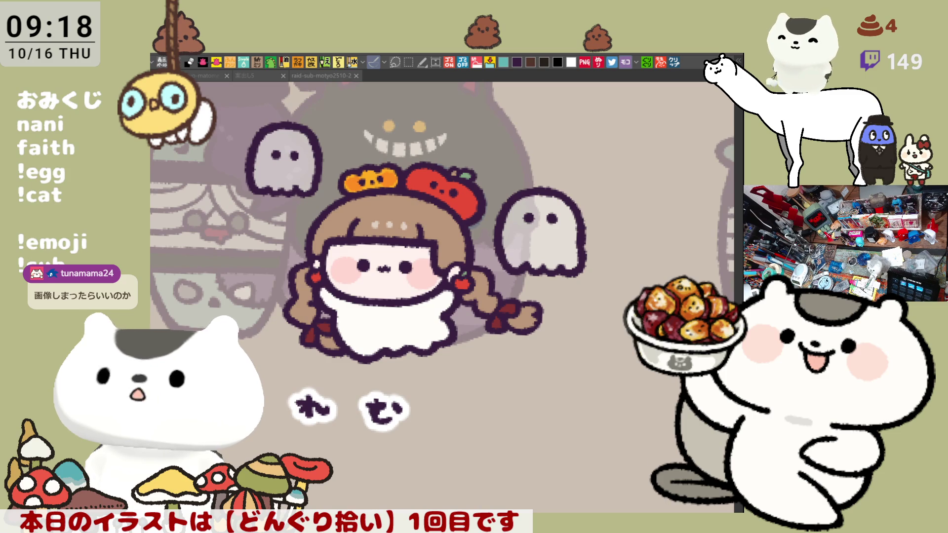
Zoom in on the small round character with the cloud-shaped piece beside the vase
scroll(425, 353, "up", 3)
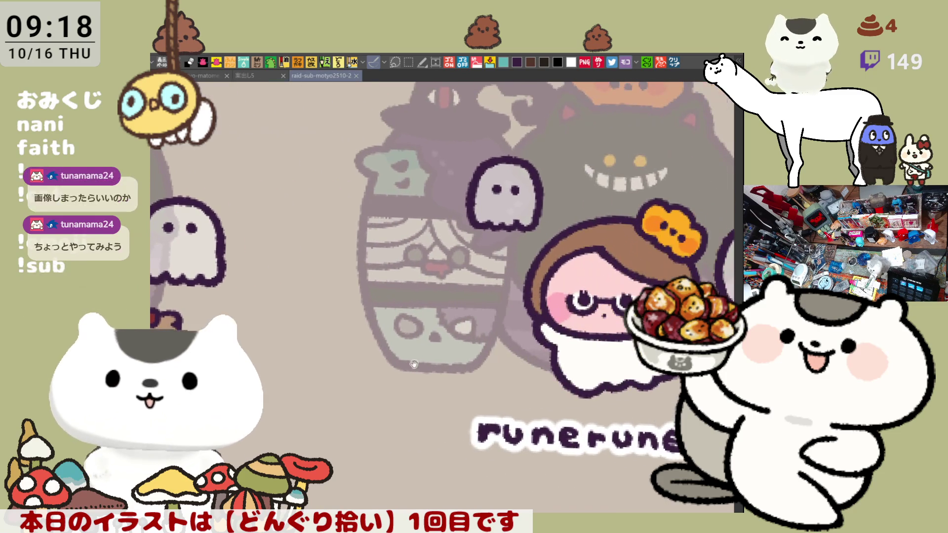
scroll(425, 354, "down", 5)
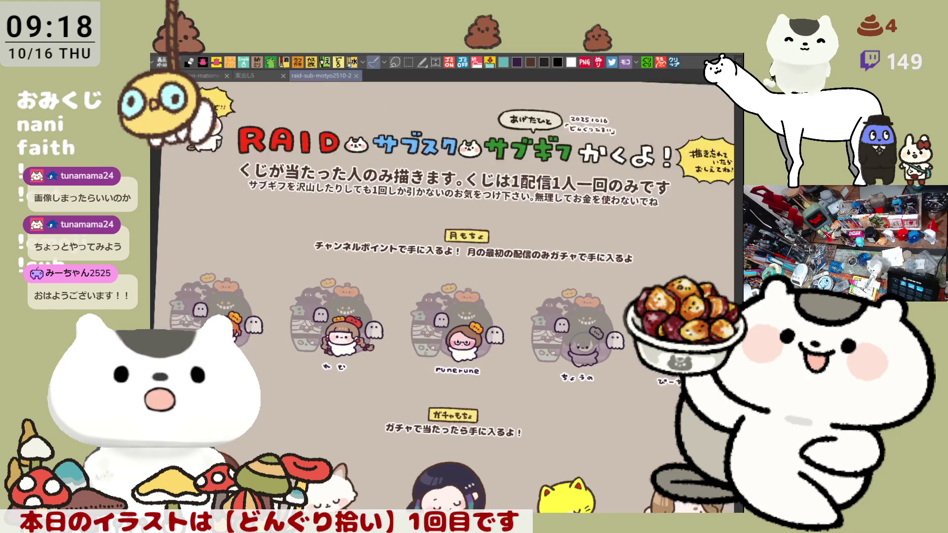
scroll(425, 354, "up", 3)
scroll(425, 354, "up", 2)
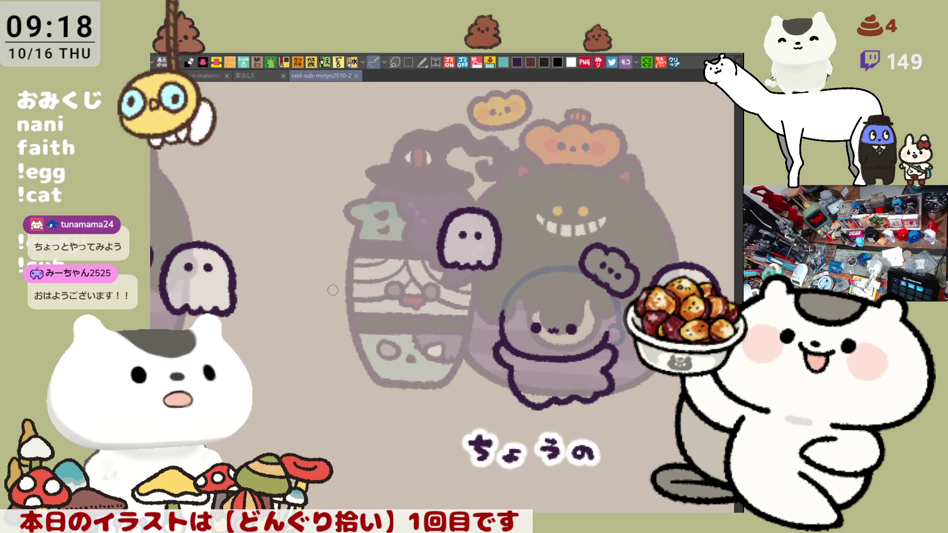
scroll(332, 290, "up", 4)
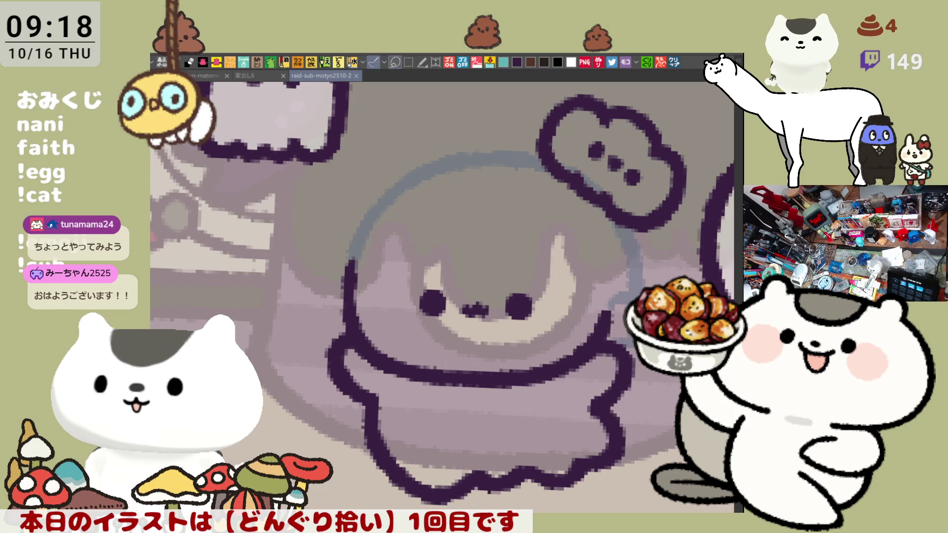
Lasso the character's old dark line art, delete it, and deselect
mouse_move(599, 115)
left_mouse_down()
mouse_move(606, 281)
mouse_move(565, 511)
left_mouse_up()
left_click_drag(227, 296, 528, 83)
key("Delete")
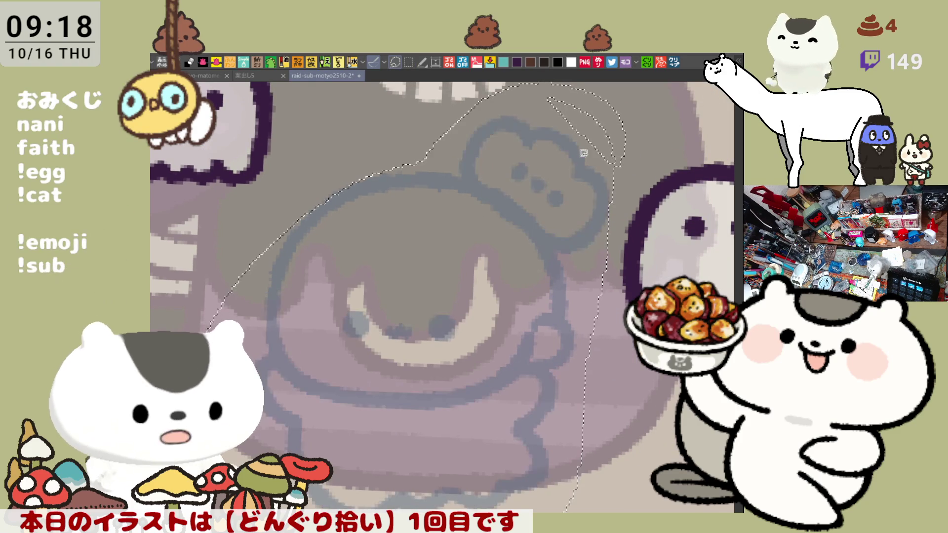
key("ctrl+d")
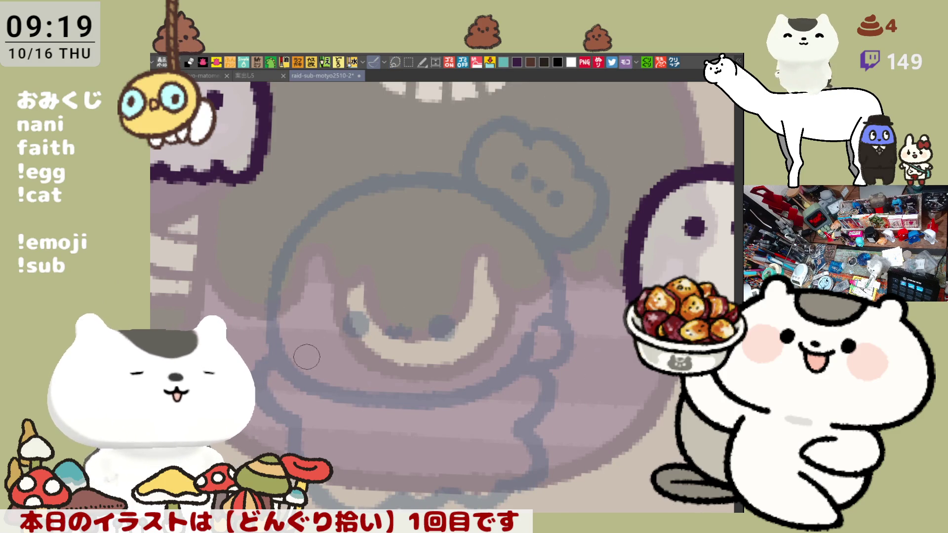
Draw the left side of the head outline in dark purple, redoing strokes until it sits right
left_click_drag(306, 356, 402, 210)
mouse_move(401, 114)
left_mouse_down()
mouse_move(367, 148)
mouse_move(363, 256)
mouse_move(348, 227)
mouse_move(366, 256)
mouse_move(366, 158)
mouse_move(348, 253)
left_mouse_up()
key("ctrl+z")
key("ctrl+z")
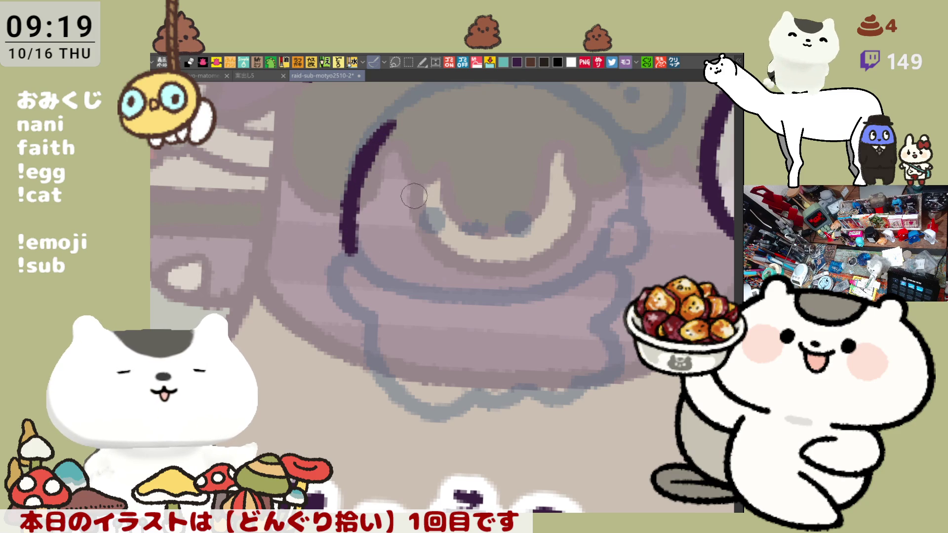
key("ctrl+z")
left_click_drag(414, 196, 377, 238)
mouse_move(368, 154)
left_mouse_down()
mouse_move(326, 194)
mouse_move(312, 291)
left_mouse_up()
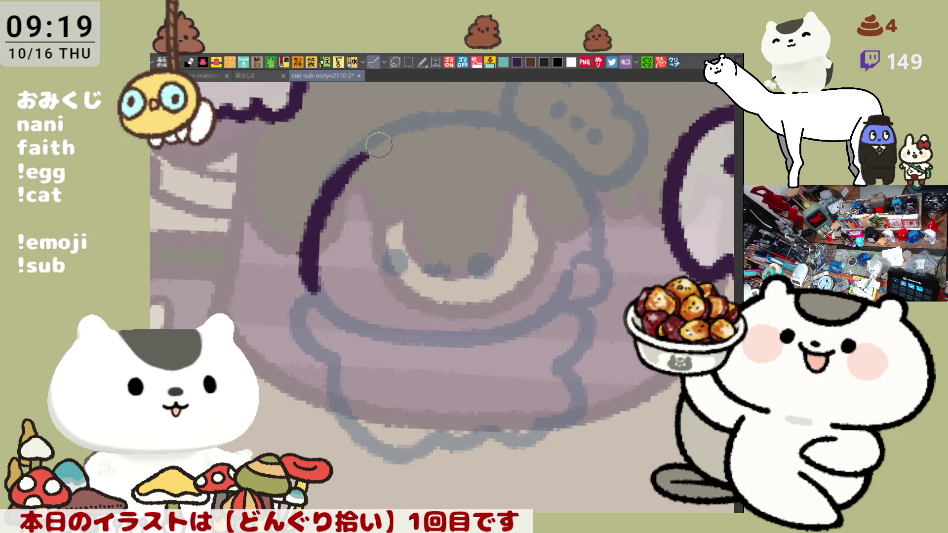
key("ctrl+z")
left_click_drag(353, 159, 313, 295)
key("ctrl+z")
left_click_drag(354, 159, 312, 295)
key("ctrl+z")
left_click_drag(352, 157, 307, 296)
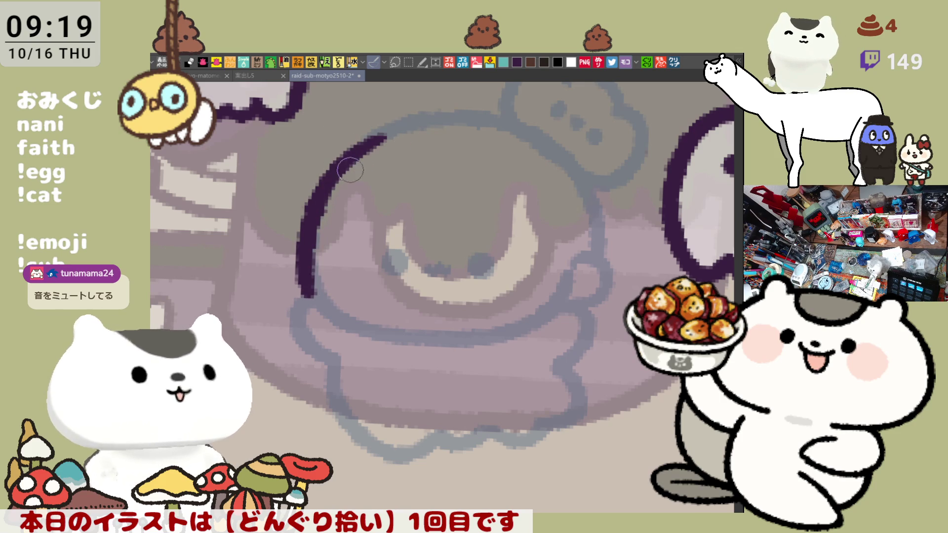
Extend the outline into an arc across the top of the head
left_click_drag(351, 157, 423, 127)
key("ctrl+z")
left_click_drag(336, 163, 425, 120)
key("ctrl+z")
left_click_drag(333, 165, 434, 118)
key("ctrl+z")
left_click_drag(336, 166, 436, 117)
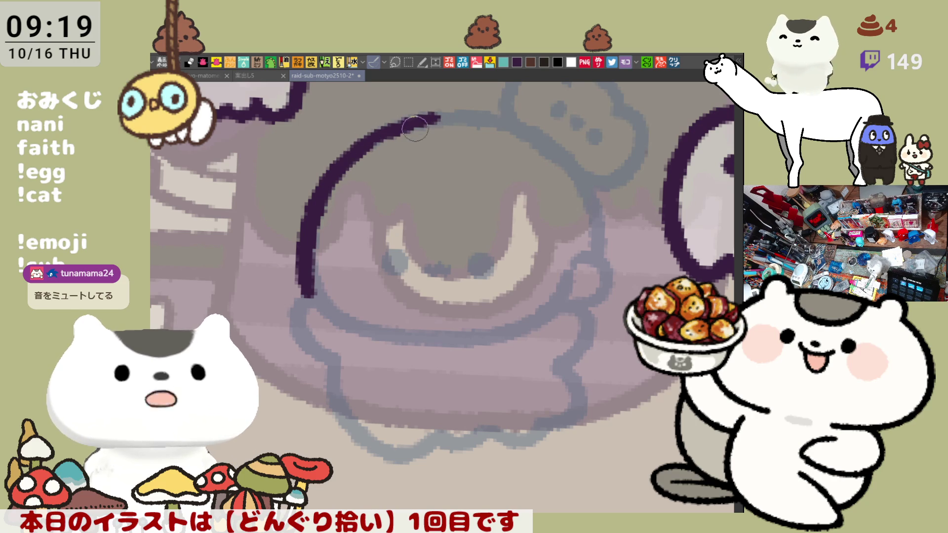
left_click_drag(390, 129, 486, 121)
key("ctrl+z")
left_click_drag(388, 133, 479, 126)
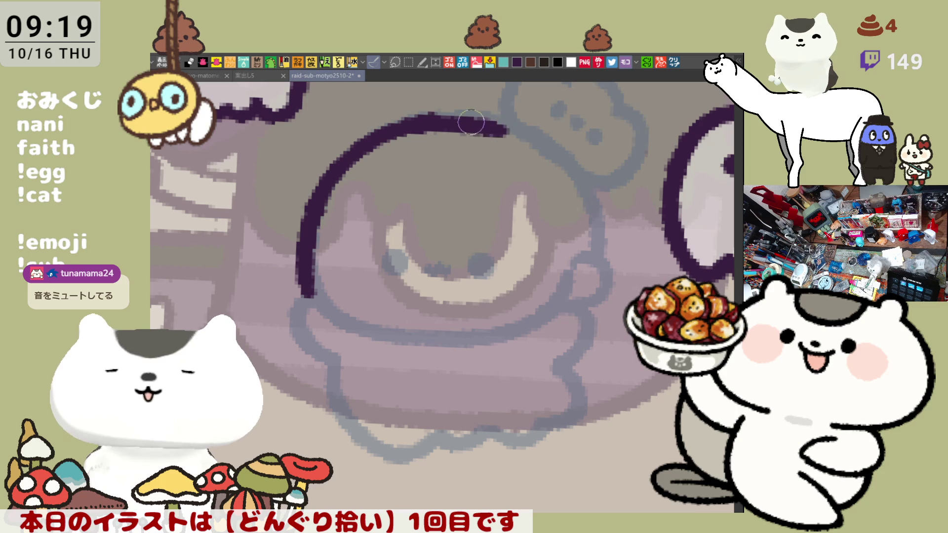
key("ctrl+z")
key("ctrl+z")
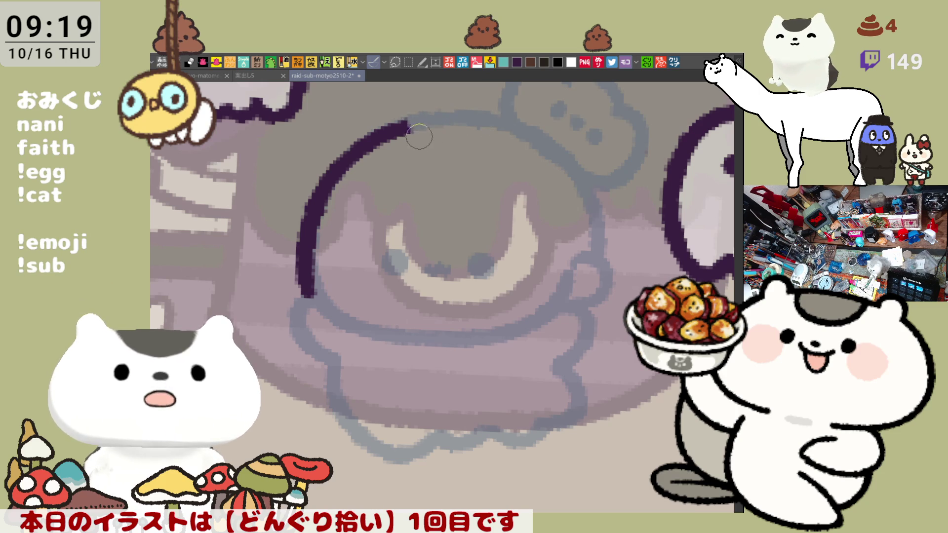
left_click_drag(400, 126, 483, 121)
key("ctrl+z")
left_click_drag(383, 131, 496, 123)
key("ctrl+z")
left_click_drag(397, 129, 516, 122)
Carry the arc down the head's right side so its end matches the left
key("ctrl+z")
left_click_drag(394, 130, 528, 134)
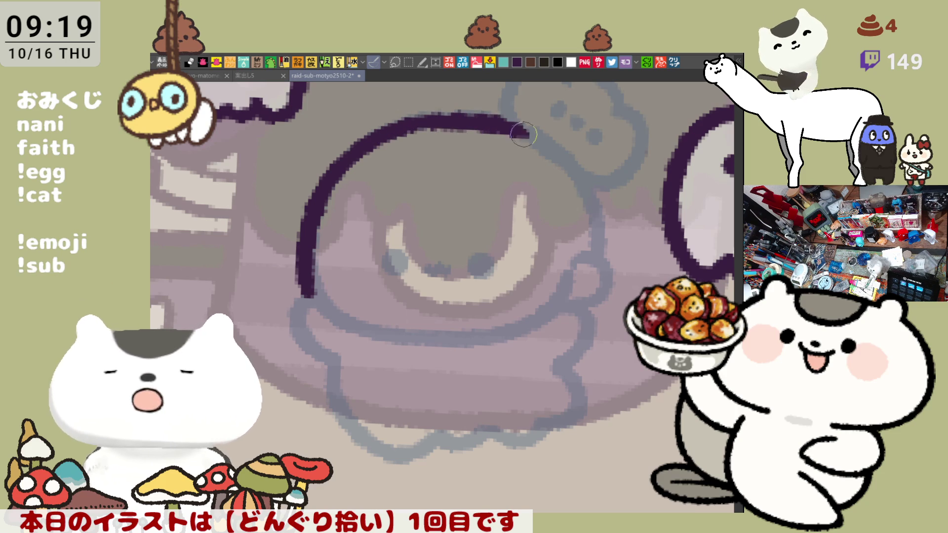
left_click_drag(469, 117, 563, 183)
key("ctrl+z")
left_click_drag(506, 119, 612, 244)
key("ctrl+z")
left_click_drag(500, 118, 603, 259)
key("ctrl+z")
left_click_drag(494, 110, 606, 244)
key("ctrl+z")
left_click_drag(501, 118, 595, 260)
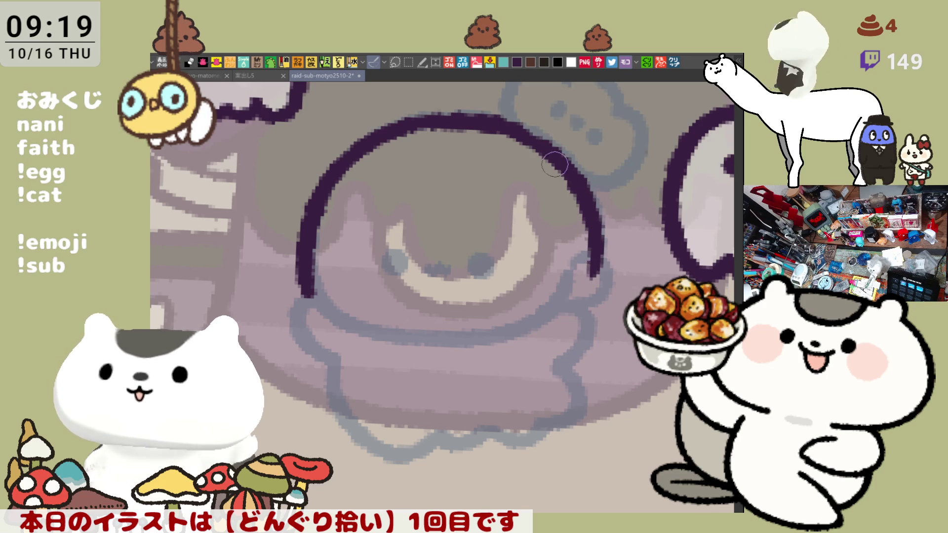
key("ctrl+z")
left_click_drag(496, 118, 596, 260)
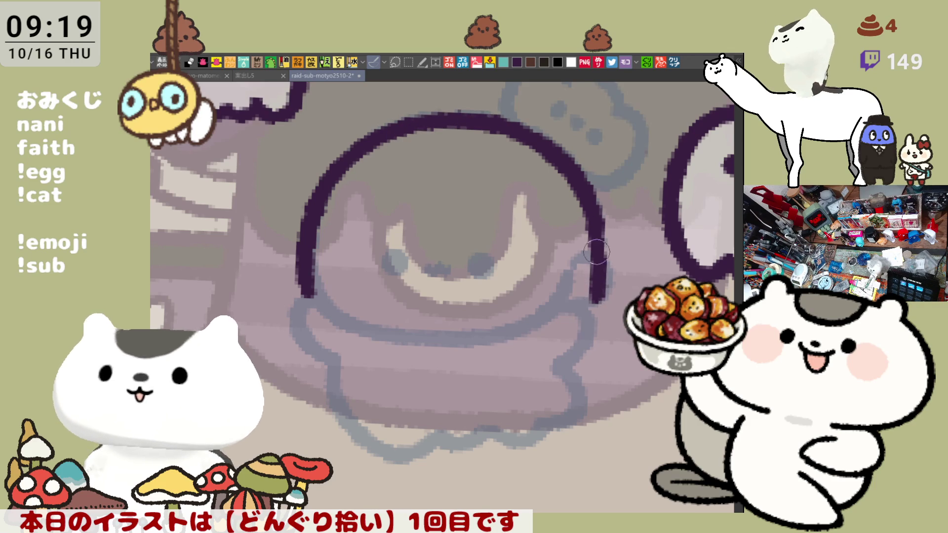
left_click_drag(597, 253, 591, 293)
key("ctrl+z")
left_click_drag(597, 251, 592, 294)
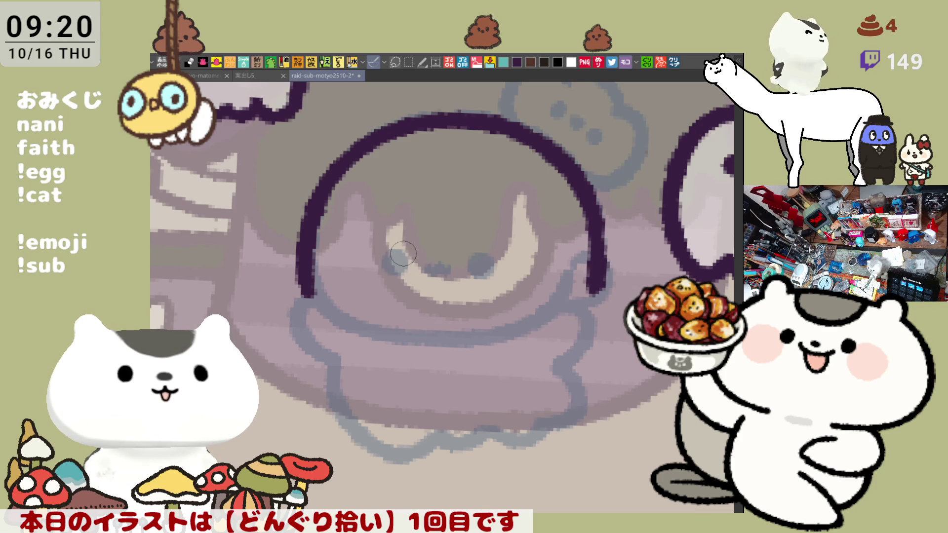
Paint dark pupil dots into the character's eyes
left_click_drag(398, 255, 393, 263)
key("ctrl+z")
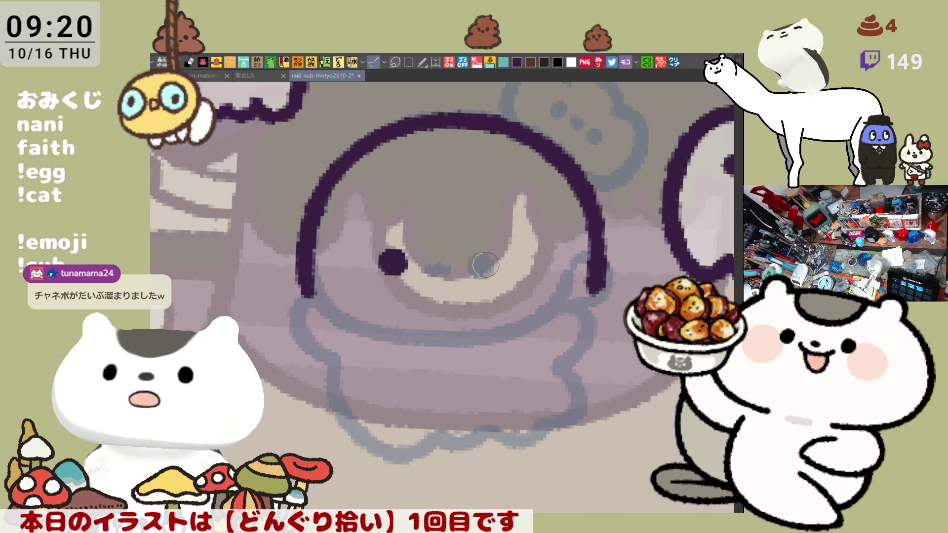
mouse_move(479, 256)
left_mouse_down()
mouse_move(481, 265)
mouse_move(469, 259)
mouse_move(488, 262)
mouse_move(440, 270)
left_mouse_up()
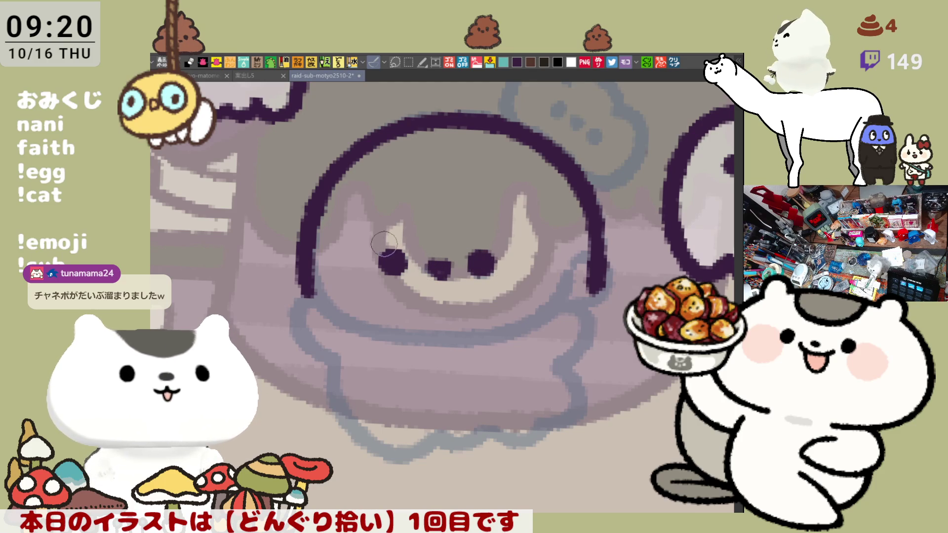
Try a lash on the left eye, undo it, and lasso around the eyes and mouth
left_click_drag(388, 244, 402, 246)
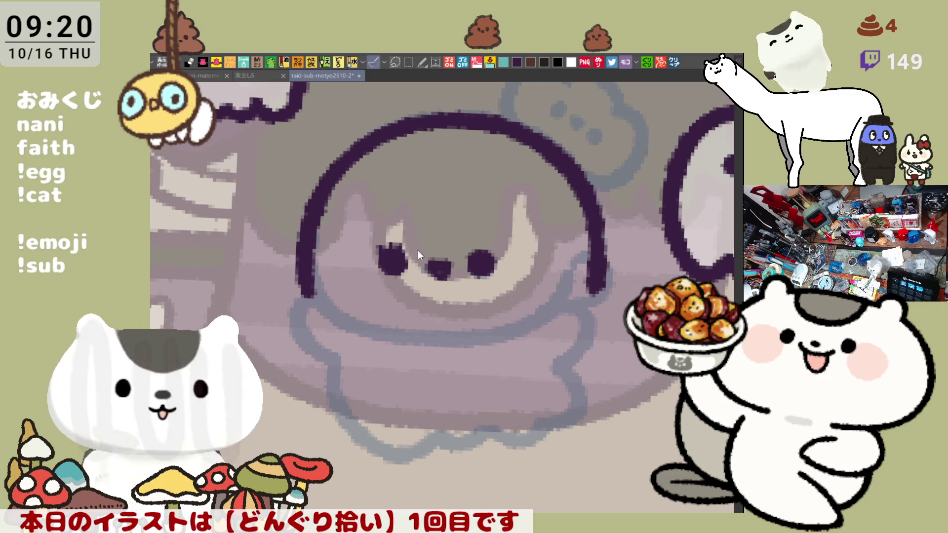
key("ctrl+z")
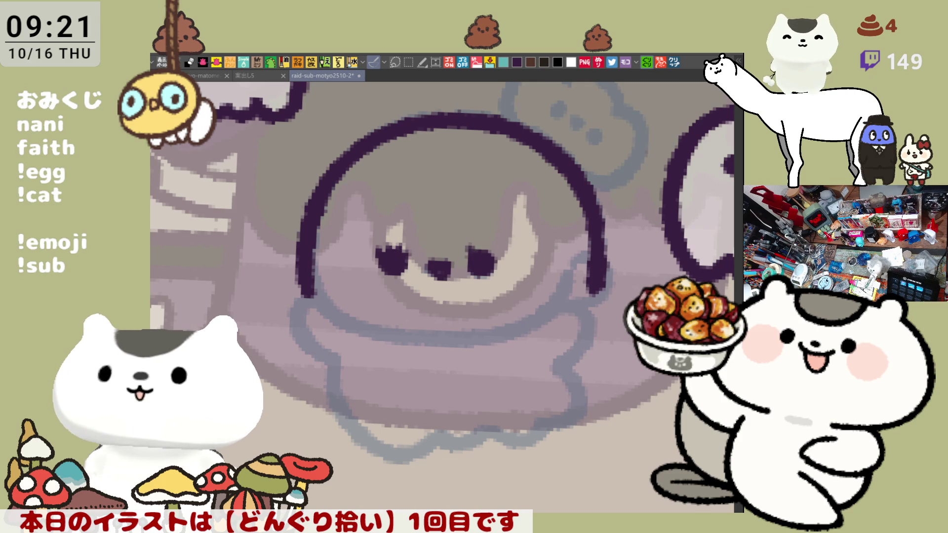
mouse_move(412, 347)
left_mouse_down()
mouse_move(545, 232)
mouse_move(414, 371)
left_mouse_up()
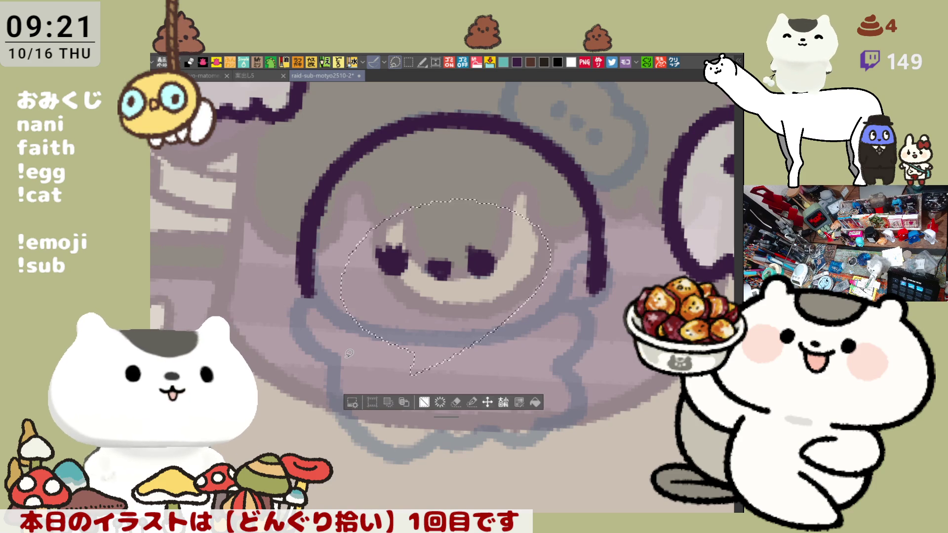
Clear the dark eye dots and middle dot, deselect, and start a stroke in the left eye
key("ctrl+d")
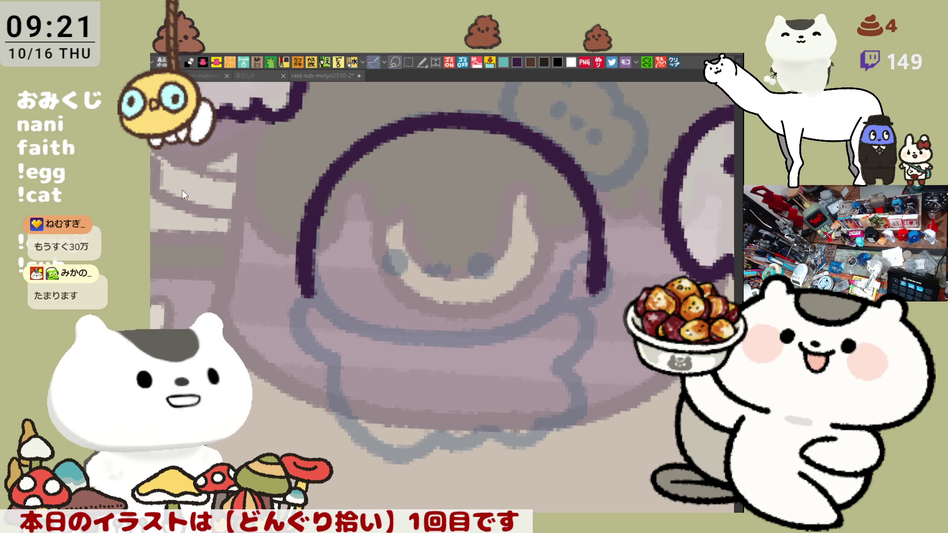
key("ctrl+z")
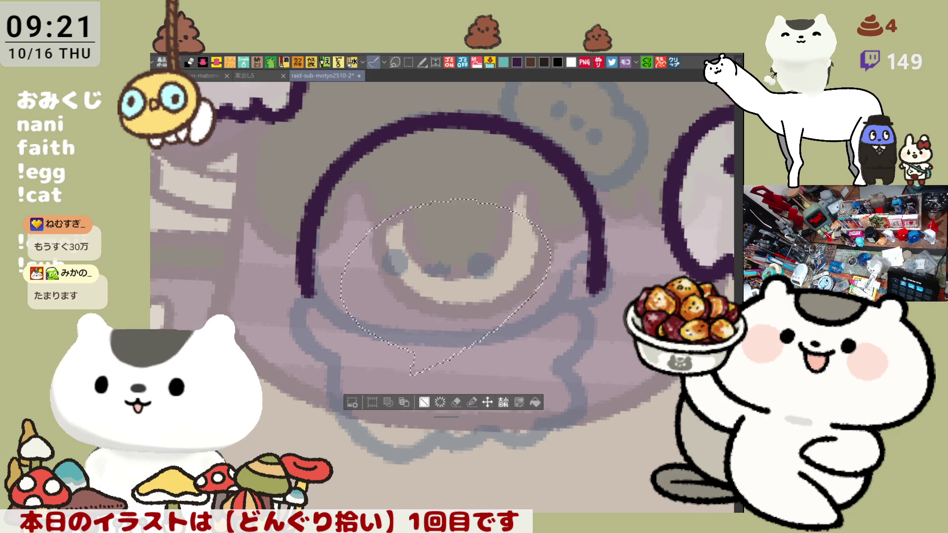
key("ctrl+d")
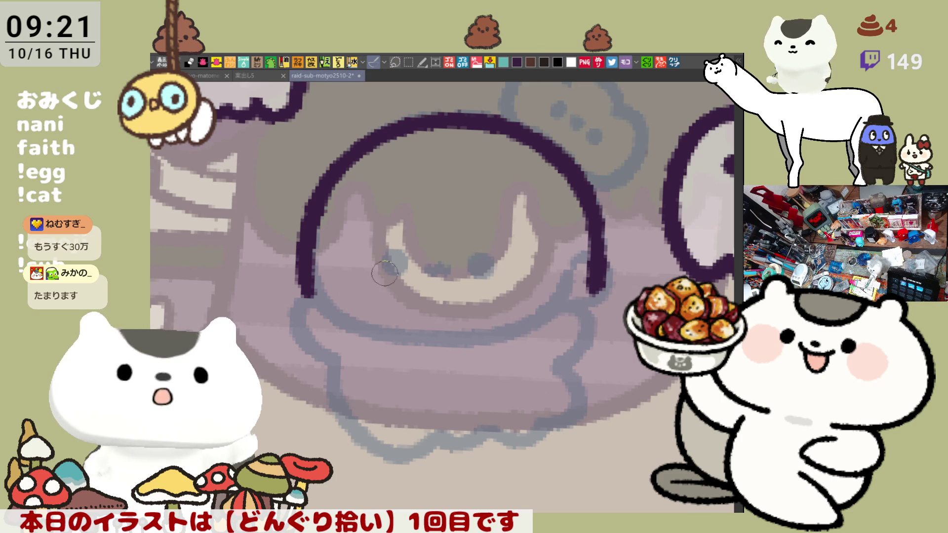
mouse_move(386, 289)
left_mouse_down()
mouse_move(427, 237)
mouse_move(378, 284)
left_mouse_up()
Draw a dark purple oval around the left eye with a thickened lower-left edge
key("ctrl+z")
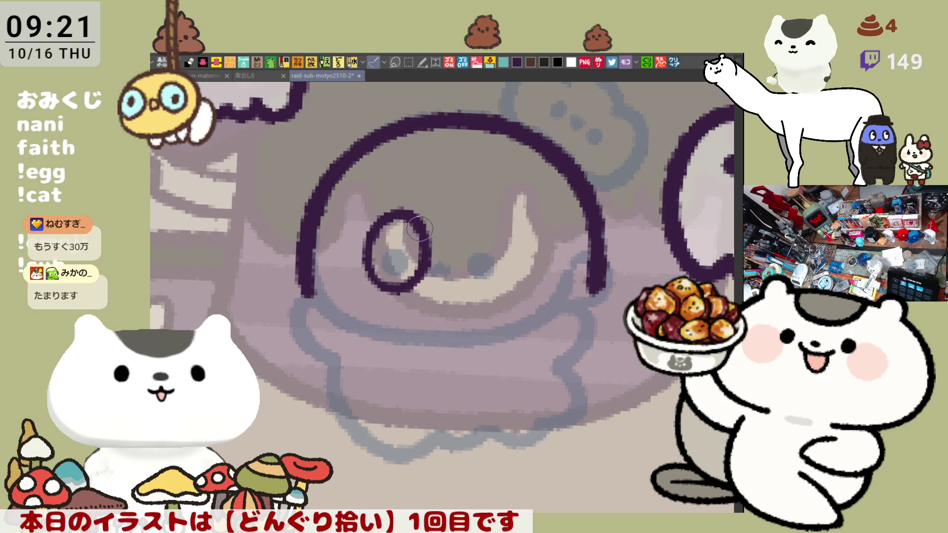
mouse_move(501, 286)
left_mouse_down()
mouse_move(476, 210)
mouse_move(525, 232)
mouse_move(471, 269)
mouse_move(532, 244)
mouse_move(513, 292)
mouse_move(477, 279)
mouse_move(470, 227)
mouse_move(519, 285)
mouse_move(491, 299)
mouse_move(475, 210)
mouse_move(516, 292)
left_mouse_up()
key("ctrl+z")
key("ctrl+z")
key("ctrl+z")
key("ctrl+z")
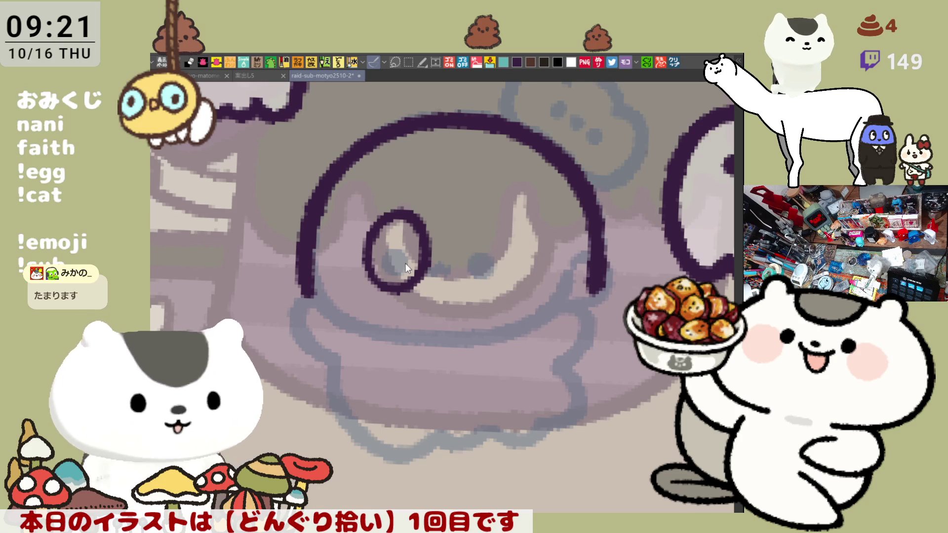
key("ctrl+z")
mouse_move(393, 291)
left_mouse_down()
mouse_move(390, 207)
mouse_move(417, 289)
mouse_move(382, 223)
left_mouse_up()
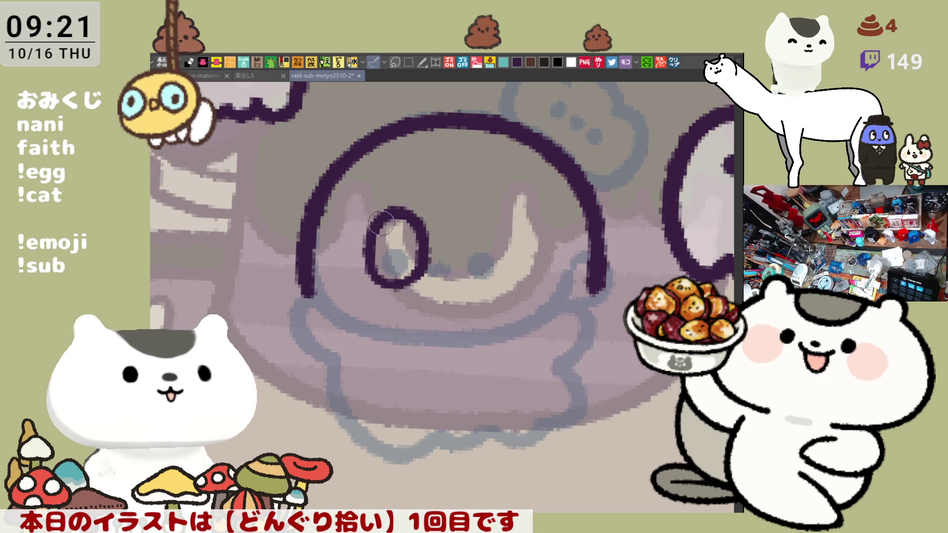
key("ctrl+z")
left_click_drag(381, 289, 367, 234)
mouse_move(400, 287)
left_mouse_down()
mouse_move(375, 276)
mouse_move(363, 232)
mouse_move(419, 267)
mouse_move(370, 278)
left_mouse_up()
key("ctrl+z")
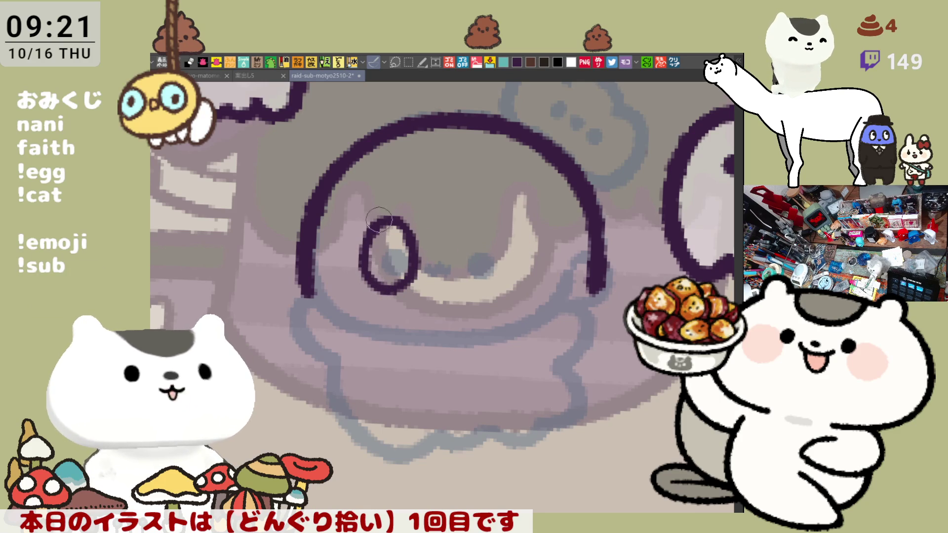
mouse_move(374, 243)
left_mouse_down()
mouse_move(385, 232)
mouse_move(397, 240)
left_mouse_up()
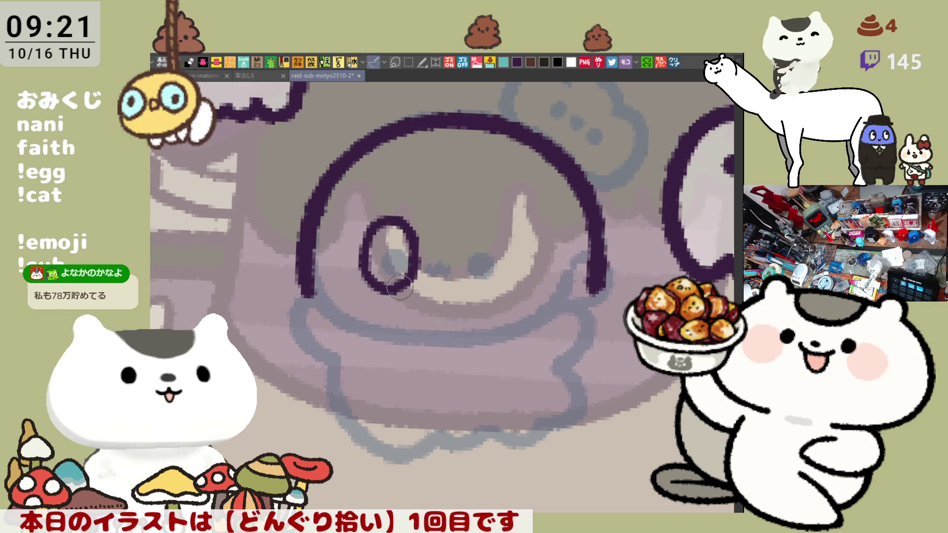
left_click_drag(367, 265, 391, 282)
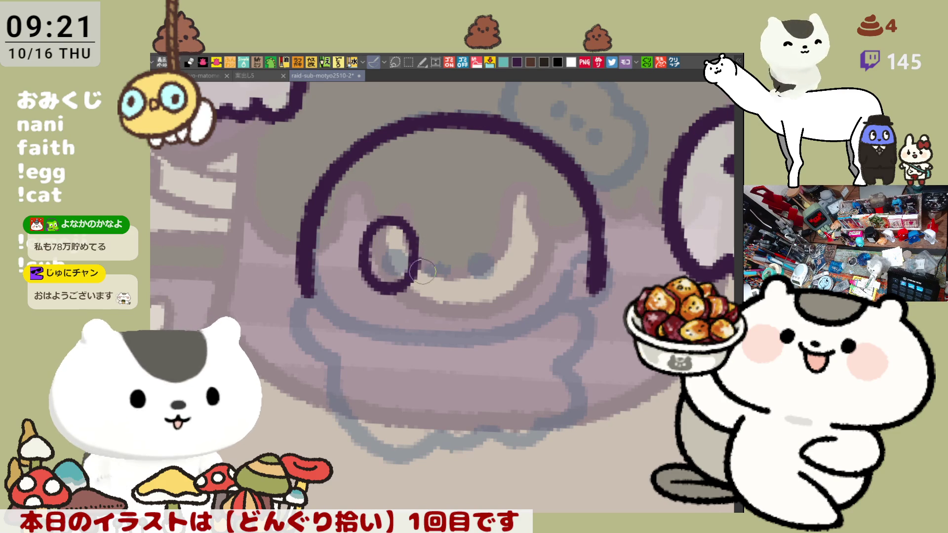
Try hooked and wink-style strokes for the right eye, comparing versions with undo and redo
mouse_move(479, 223)
left_mouse_down()
mouse_move(469, 242)
mouse_move(506, 285)
left_mouse_up()
key("ctrl+z")
left_click_drag(478, 220, 506, 283)
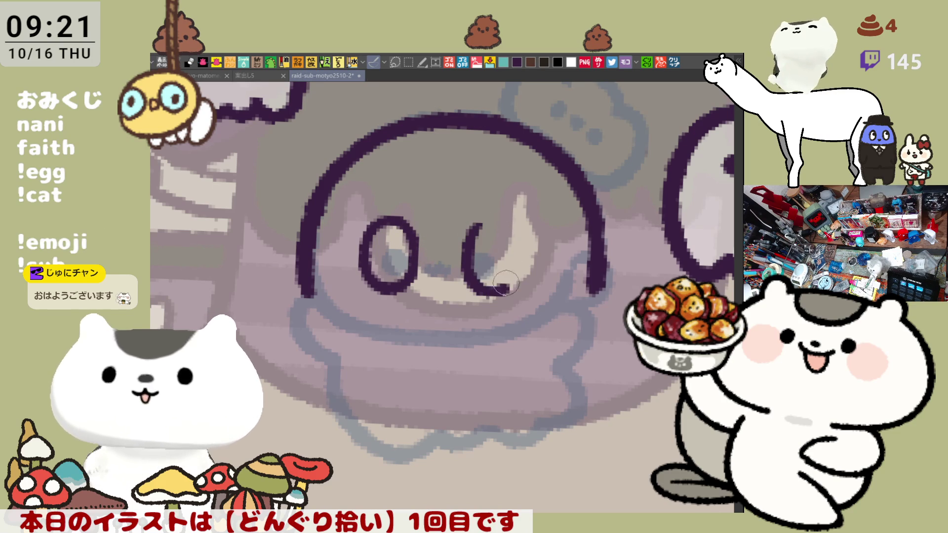
key("ctrl+z")
mouse_move(478, 222)
left_mouse_down()
mouse_move(467, 247)
mouse_move(506, 286)
left_mouse_up()
key("ctrl+z")
mouse_move(479, 222)
left_mouse_down()
mouse_move(466, 249)
mouse_move(506, 286)
left_mouse_up()
key("ctrl+z")
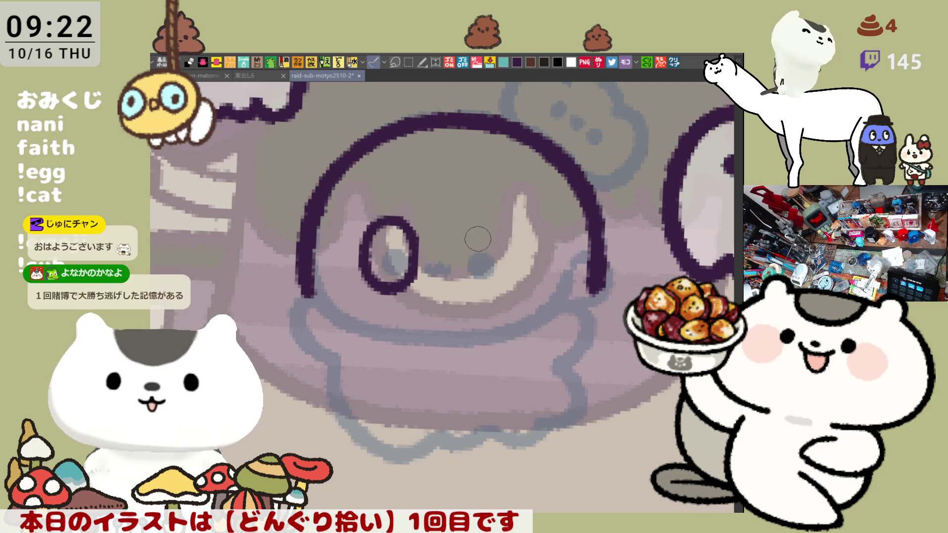
mouse_move(468, 232)
left_mouse_down()
mouse_move(506, 226)
mouse_move(469, 261)
mouse_move(517, 227)
left_mouse_up()
key("ctrl+z")
key("ctrl+z")
mouse_move(465, 243)
left_mouse_down()
mouse_move(500, 221)
mouse_move(518, 232)
left_mouse_up()
key("ctrl+z")
mouse_move(464, 242)
left_mouse_down()
mouse_move(520, 231)
mouse_move(503, 220)
mouse_move(521, 232)
mouse_move(470, 229)
mouse_move(511, 230)
mouse_move(464, 261)
mouse_move(461, 293)
left_mouse_up()
key("ctrl+z")
key("ctrl+z")
key("ctrl+z")
key("ctrl+z")
mouse_move(473, 232)
left_mouse_down()
mouse_move(517, 232)
mouse_move(511, 226)
left_mouse_up()
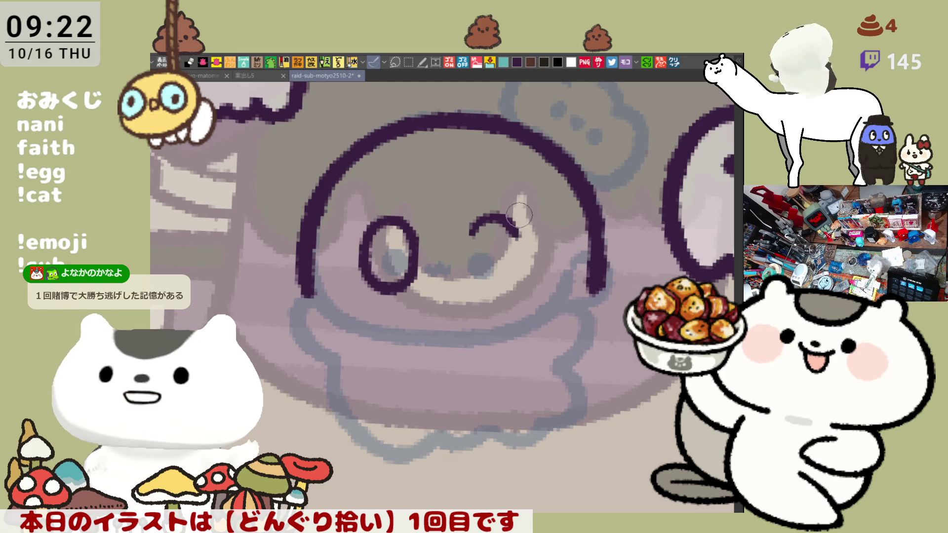
key("ctrl+z")
key("ctrl+z")
key("ctrl+y")
key("ctrl+y")
key("ctrl+z")
key("ctrl+z")
key("ctrl+y")
key("ctrl+y")
Draw the right eye as a C-shape and close it into an oval matching the left eye
left_click_drag(475, 230, 491, 293)
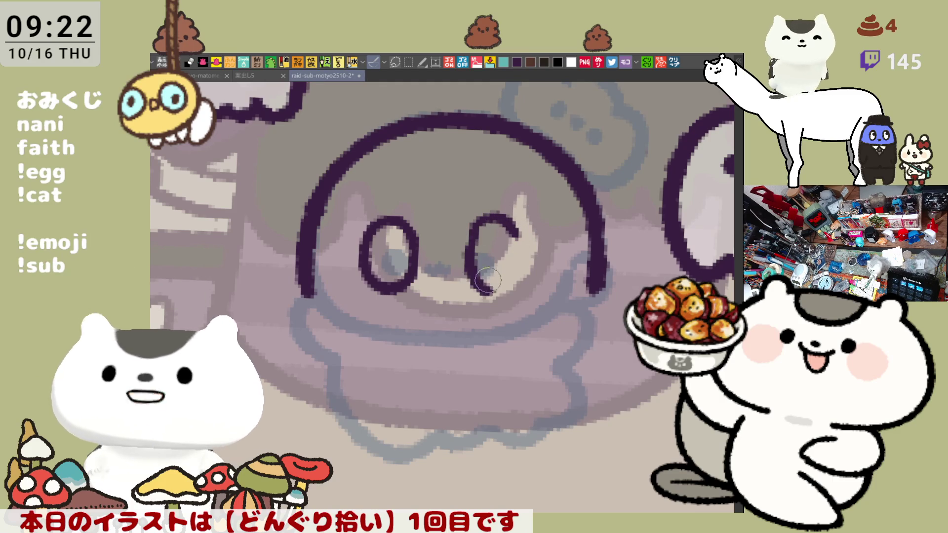
key("ctrl+z")
left_click_drag(481, 216, 494, 289)
key("ctrl+z")
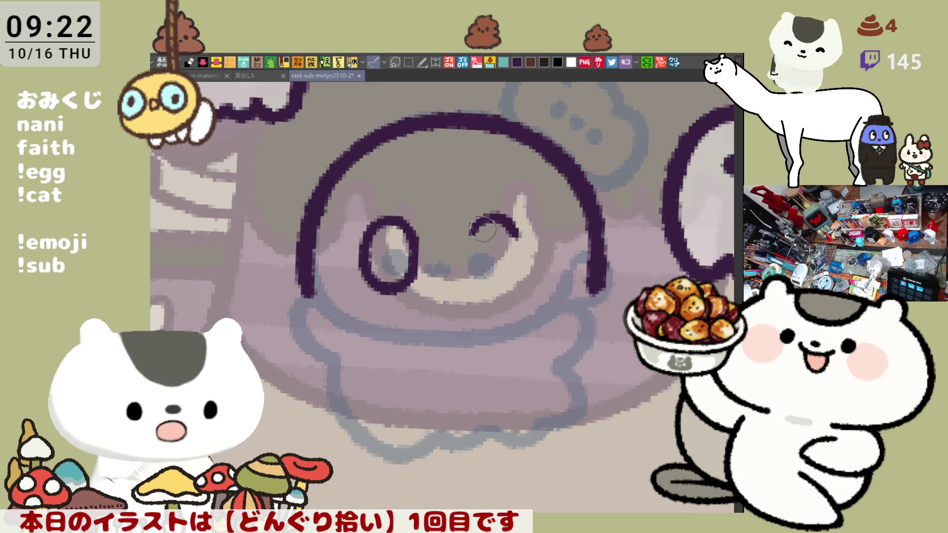
mouse_move(481, 217)
left_mouse_down()
mouse_move(489, 291)
mouse_move(504, 296)
left_mouse_up()
key("ctrl+z")
key("ctrl+z")
mouse_move(481, 215)
left_mouse_down()
mouse_move(481, 281)
mouse_move(501, 297)
left_mouse_up()
key("ctrl+z")
left_click_drag(482, 212, 496, 285)
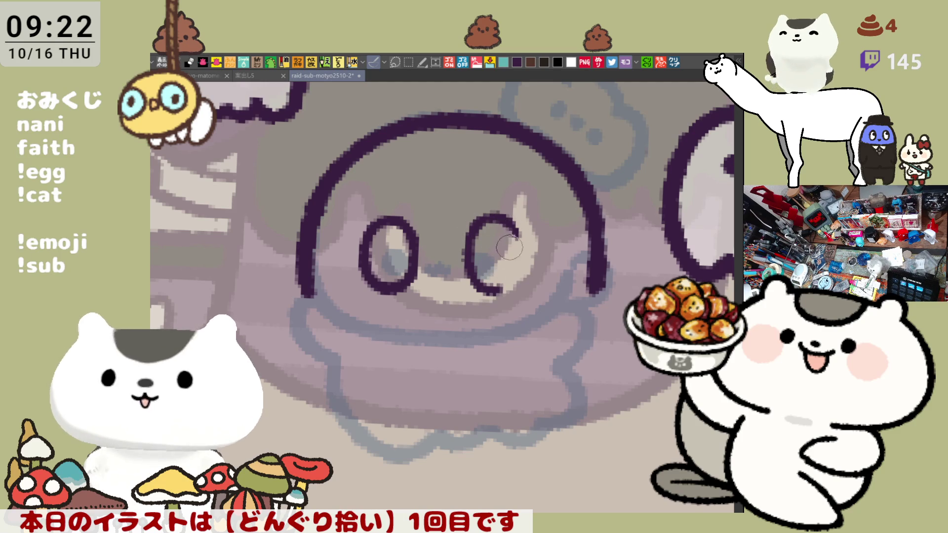
left_click_drag(506, 217, 513, 289)
key("ctrl+z")
left_click_drag(501, 217, 509, 292)
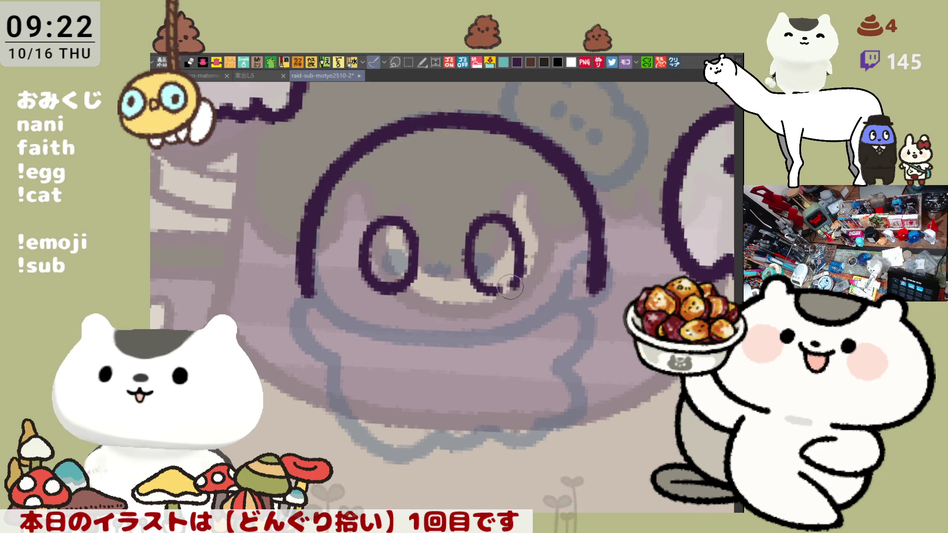
key("ctrl+z")
left_click_drag(509, 217, 513, 288)
key("ctrl+z")
left_click_drag(513, 217, 514, 277)
key("ctrl+z")
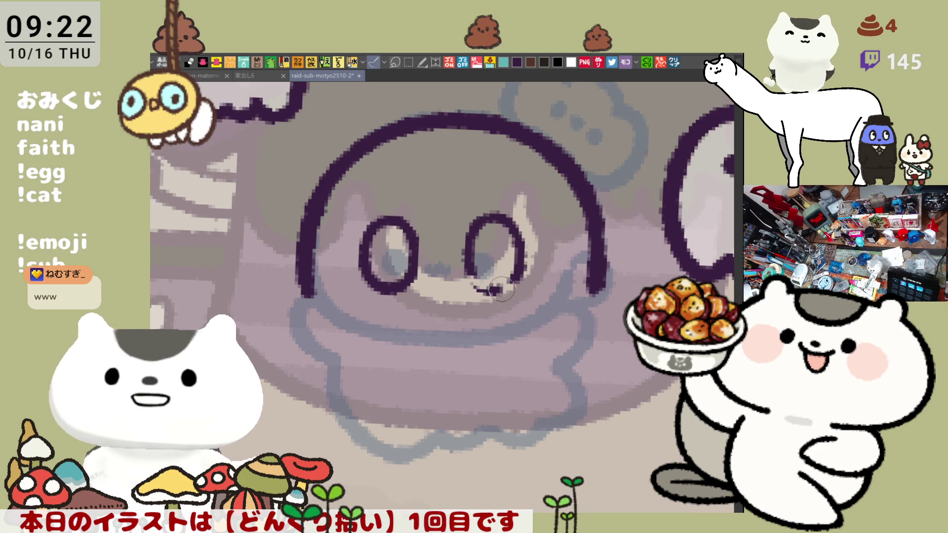
left_click_drag(472, 267, 496, 282)
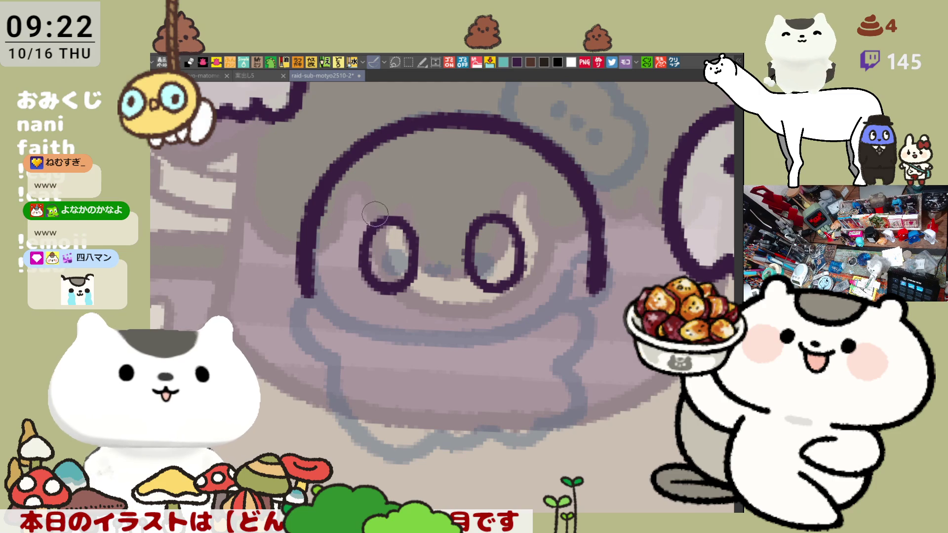
Add lashes above both eyes, dark pupils inside them, and a small nose dot between
left_click_drag(368, 215, 409, 213)
mouse_move(471, 220)
left_mouse_down()
mouse_move(494, 212)
mouse_move(486, 209)
left_mouse_up()
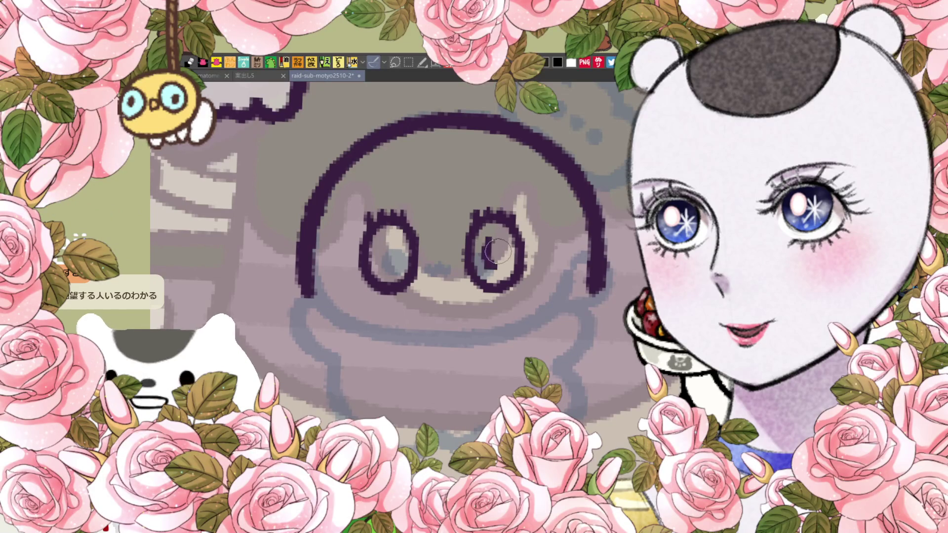
left_click_drag(477, 251, 479, 237)
key("ctrl+z")
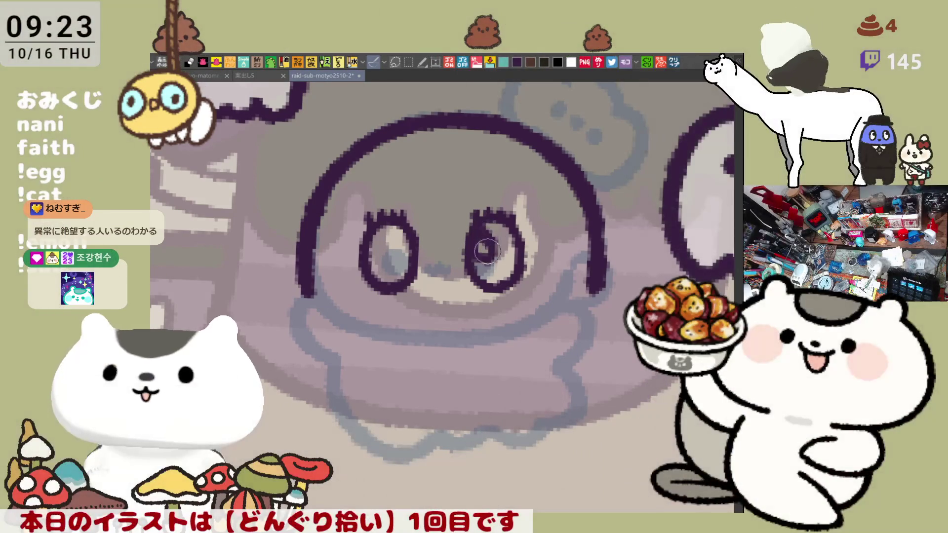
left_click_drag(489, 254, 486, 242)
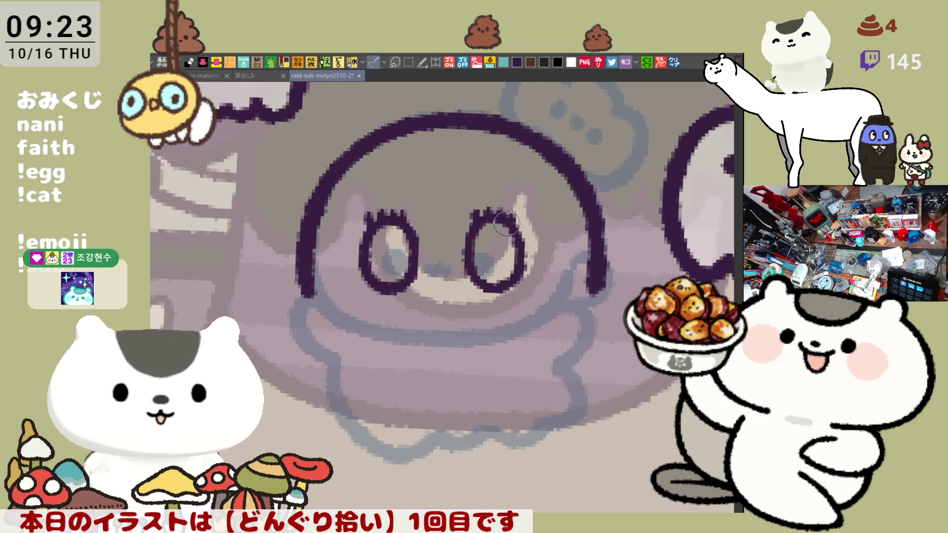
left_click_drag(382, 253, 384, 239)
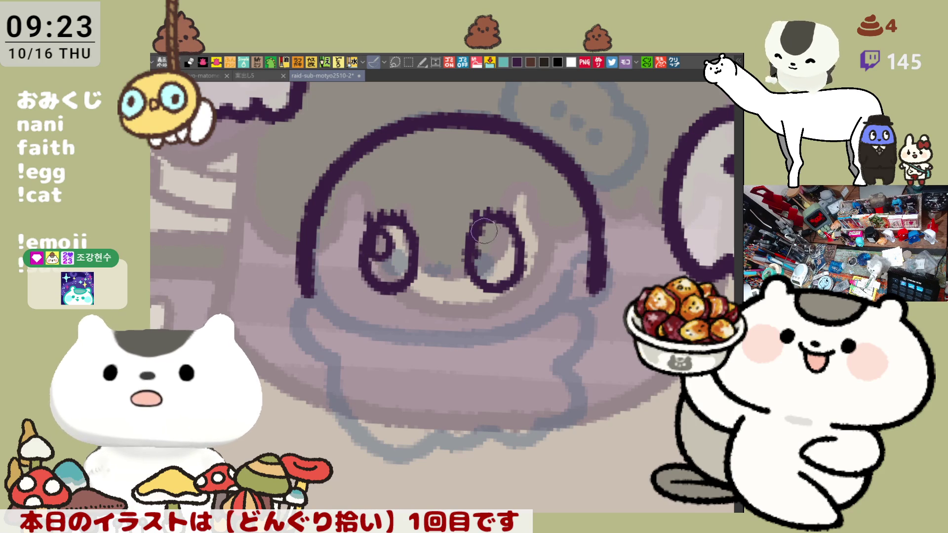
left_click_drag(476, 236, 487, 246)
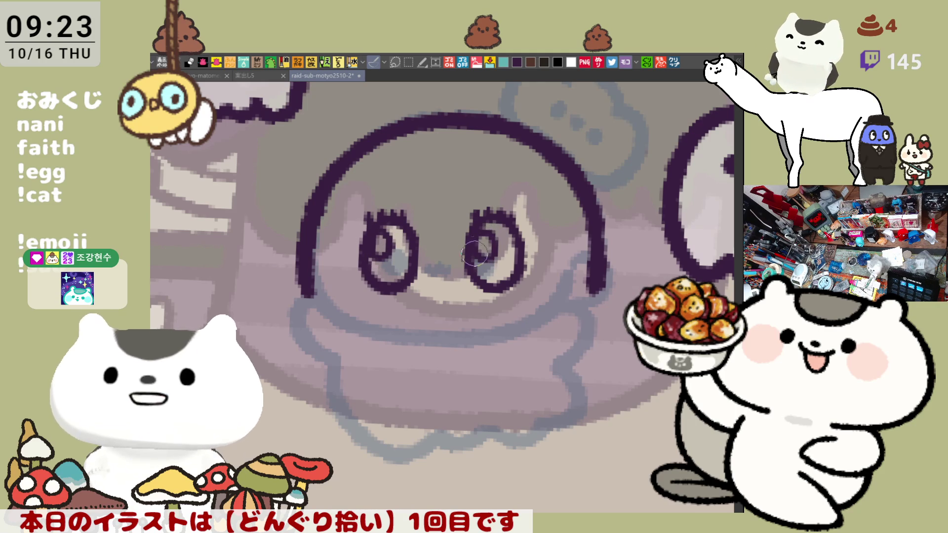
mouse_move(375, 257)
left_mouse_down()
mouse_move(387, 249)
mouse_move(385, 229)
left_mouse_up()
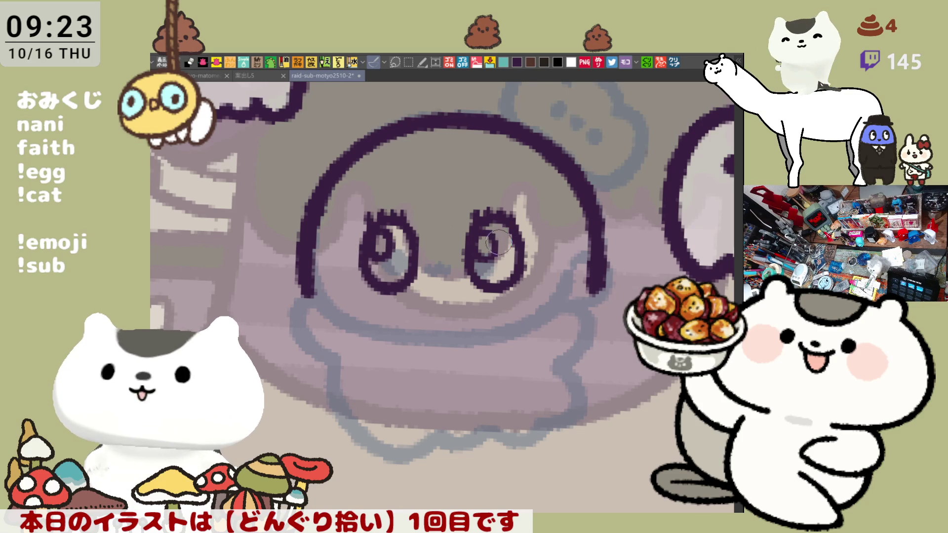
mouse_move(428, 269)
left_mouse_down()
mouse_move(447, 269)
mouse_move(443, 297)
mouse_move(445, 270)
mouse_move(434, 269)
mouse_move(444, 273)
left_mouse_up()
key("ctrl+z")
key("ctrl+z")
key("ctrl+z")
key("ctrl+z")
key("ctrl+z")
key("ctrl+z")
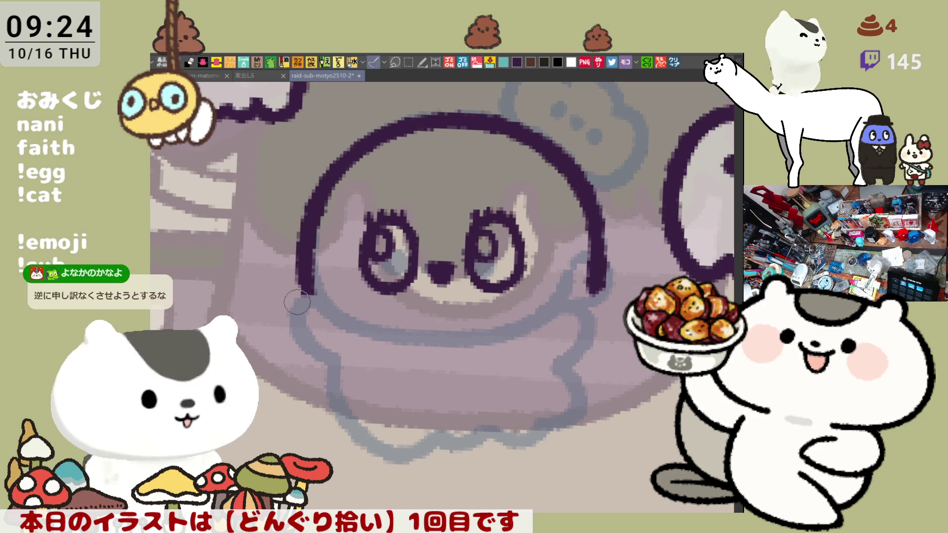
Extend the face outline down its lower-left and lower-right sides, redrawing the right stroke
scroll(453, 358, "up", 2)
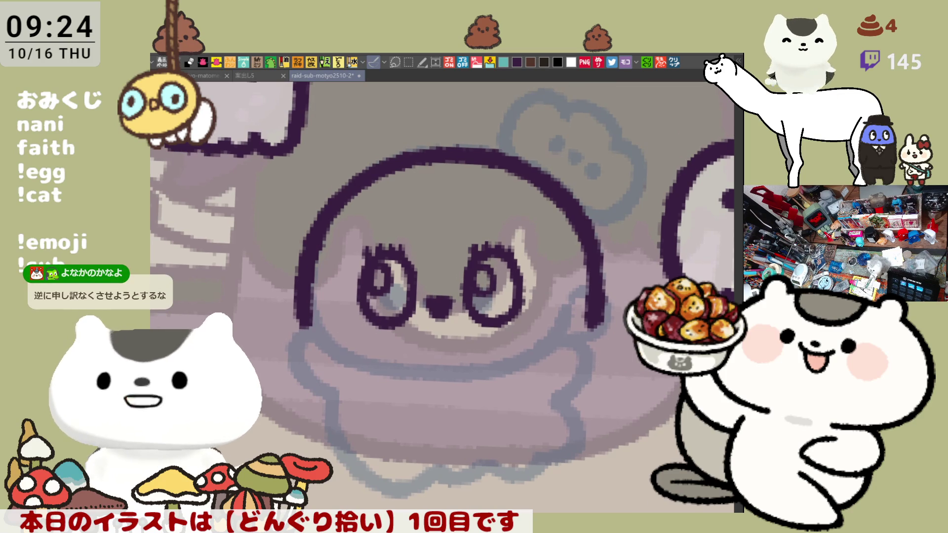
left_click_drag(304, 319, 318, 401)
scroll(346, 346, "down", 1)
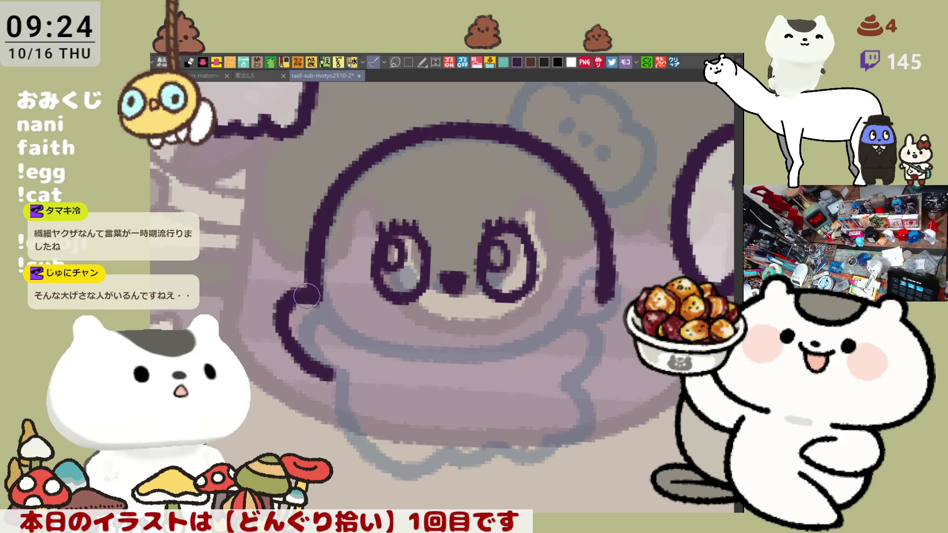
mouse_move(609, 310)
left_mouse_down()
mouse_move(626, 296)
mouse_move(600, 368)
left_mouse_up()
key("ctrl+z")
left_click_drag(612, 296, 597, 365)
key("ctrl+z")
mouse_move(612, 277)
left_mouse_down()
mouse_move(600, 300)
mouse_move(597, 368)
left_mouse_up()
Draw the right arm outline reaching outward and curving back down toward the body
key("ctrl+z")
mouse_move(600, 300)
left_mouse_down()
mouse_move(617, 345)
mouse_move(603, 365)
left_mouse_up()
key("ctrl+z")
mouse_move(595, 303)
left_mouse_down()
mouse_move(637, 291)
mouse_move(604, 301)
mouse_move(597, 365)
left_mouse_up()
key("ctrl+z")
key("ctrl+z")
left_click_drag(590, 306, 637, 292)
left_click_drag(634, 336, 599, 368)
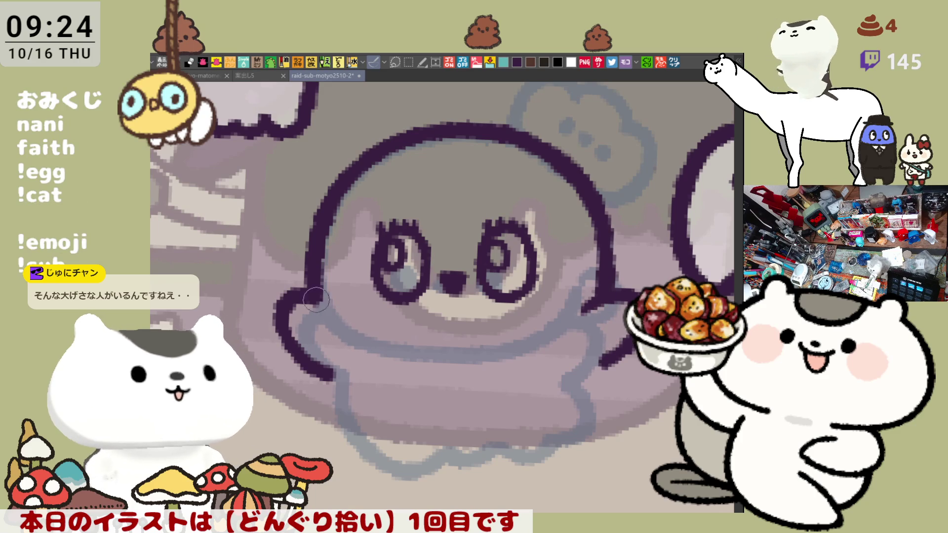
Draw the left arm outline at the lower left, retrying until it is slightly shorter
left_click_drag(316, 299, 400, 348)
key("ctrl+z")
mouse_move(307, 296)
left_mouse_down()
mouse_move(336, 323)
mouse_move(402, 343)
left_mouse_up()
key("ctrl+z")
left_click_drag(307, 296, 401, 345)
key("ctrl+z")
left_click_drag(299, 276, 403, 348)
Attempt the line beneath the face several times, undoing each try
left_click_drag(344, 324, 493, 343)
key("ctrl+z")
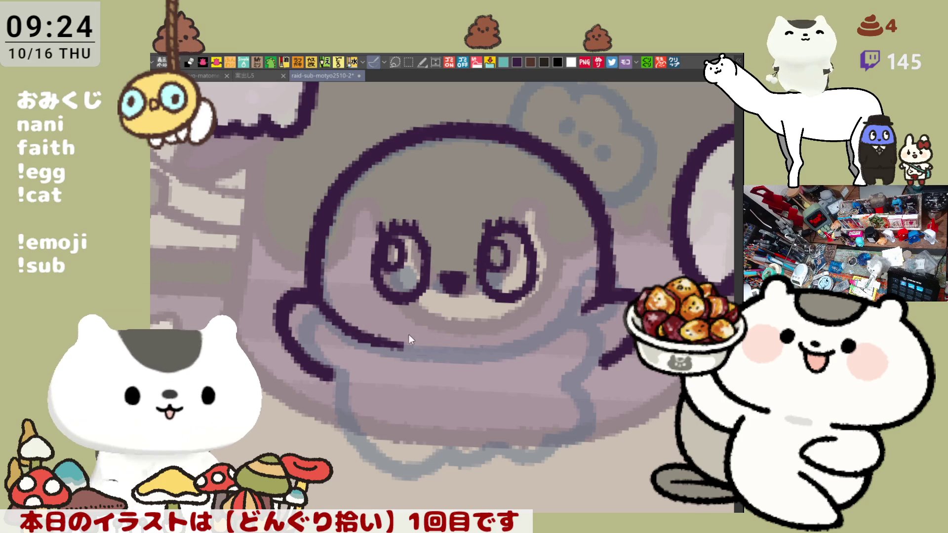
left_click_drag(365, 332, 488, 348)
key("ctrl+z")
left_click_drag(348, 324, 520, 345)
key("ctrl+z")
mouse_move(380, 341)
left_mouse_down()
mouse_move(521, 344)
mouse_move(587, 308)
left_mouse_up()
key("ctrl+z")
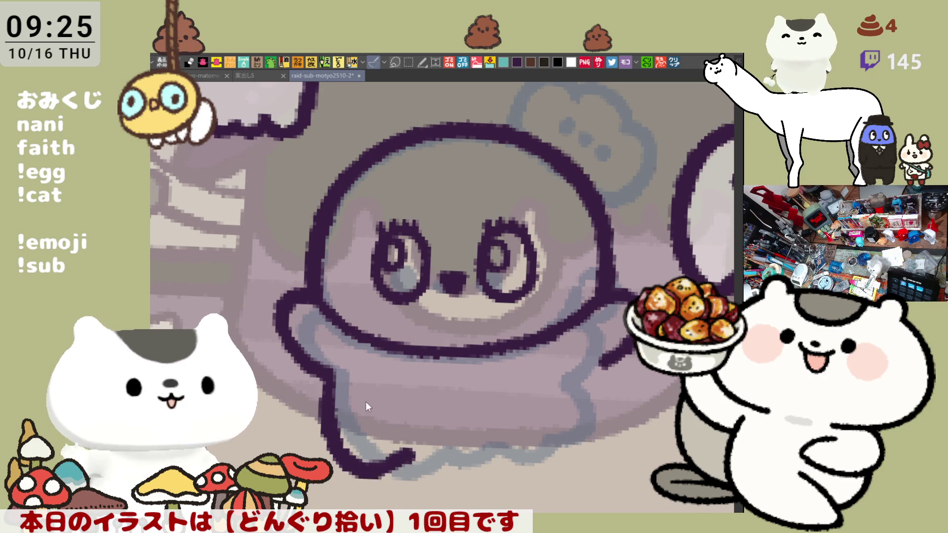
Draw the ghost's wavy bottom edge, redrawing it farther right across the body
key("ctrl+z")
mouse_move(324, 384)
left_mouse_down()
mouse_move(420, 452)
mouse_move(435, 450)
left_mouse_up()
key("ctrl+z")
mouse_move(323, 368)
left_mouse_down()
mouse_move(371, 464)
mouse_move(451, 451)
left_mouse_up()
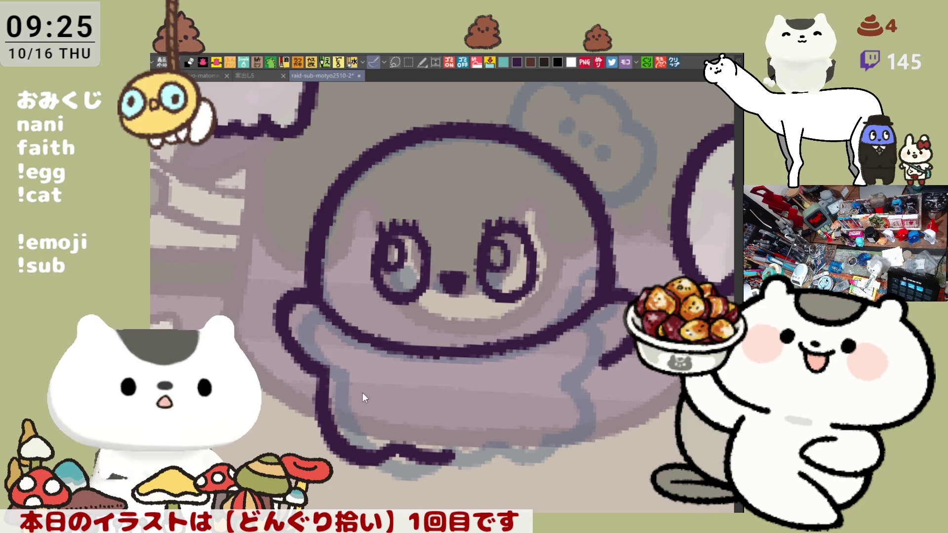
key("ctrl+z")
mouse_move(328, 370)
left_mouse_down()
mouse_move(424, 447)
mouse_move(488, 439)
left_mouse_up()
key("ctrl+z")
mouse_move(326, 355)
left_mouse_down()
mouse_move(414, 461)
mouse_move(556, 449)
mouse_move(595, 424)
mouse_move(612, 390)
left_mouse_up()
Draw the lower-right body edge and join it to the bottom hem, then recentre the view
key("ctrl+z")
mouse_move(517, 446)
left_mouse_down()
mouse_move(548, 449)
mouse_move(614, 390)
mouse_move(590, 358)
mouse_move(608, 381)
mouse_move(587, 373)
mouse_move(615, 424)
left_mouse_up()
key("ctrl+z")
key("ctrl+z")
left_click_drag(587, 372, 614, 423)
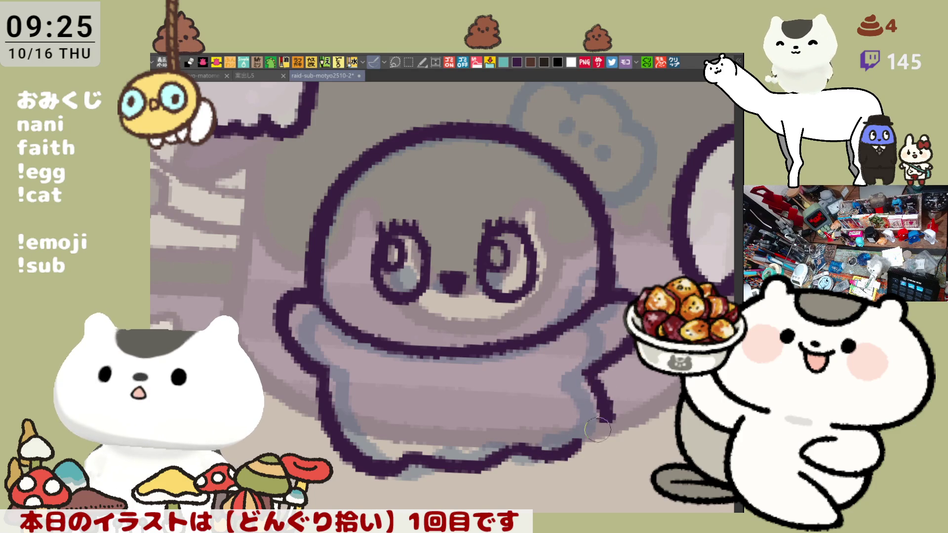
left_click_drag(543, 452, 611, 408)
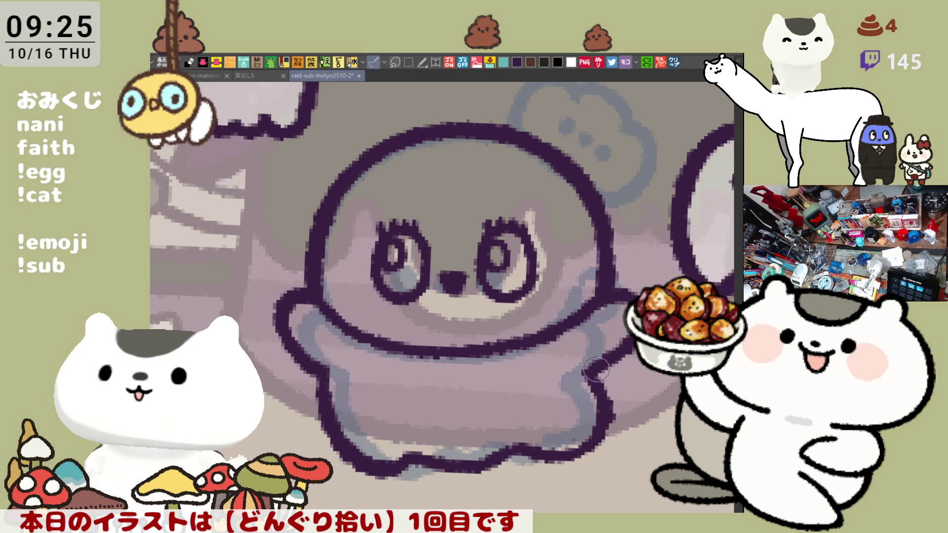
scroll(499, 375, "down", 2)
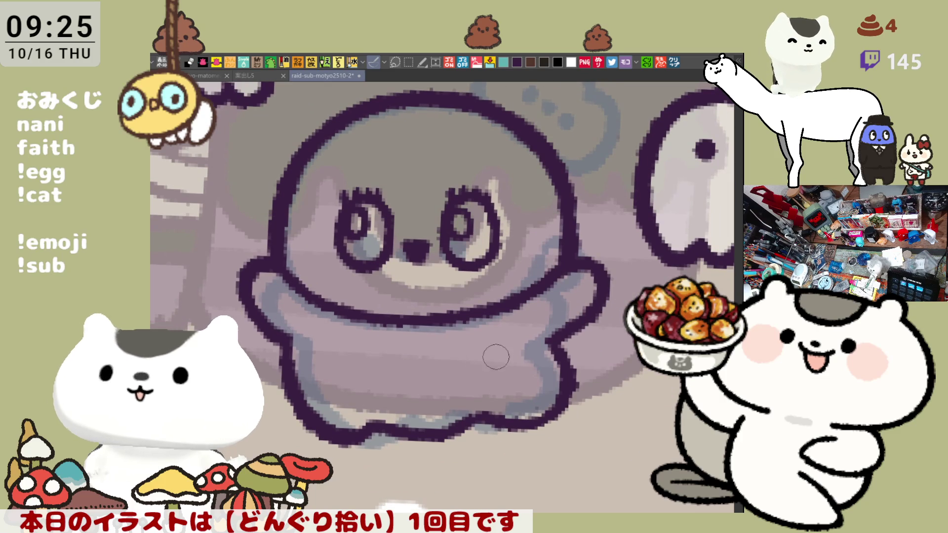
left_click_drag(493, 358, 523, 364)
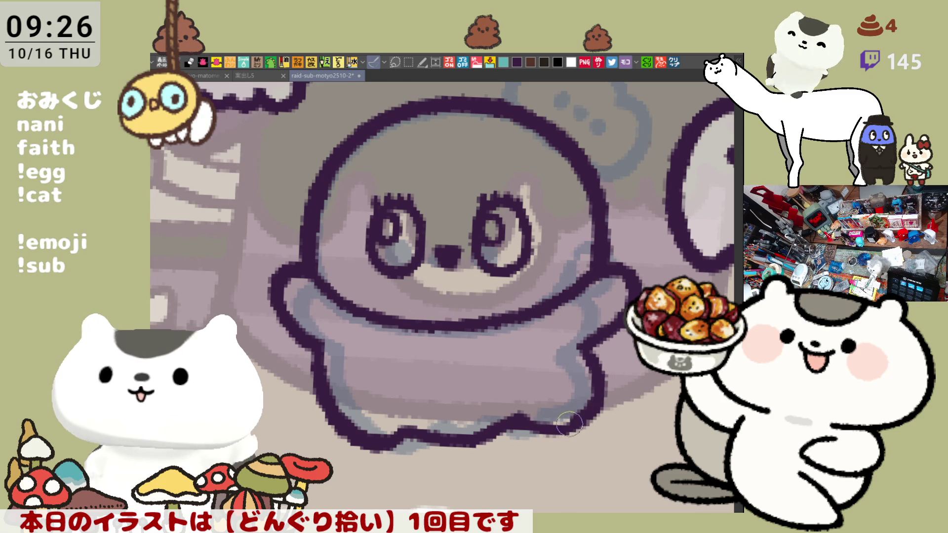
left_click_drag(508, 395, 539, 385)
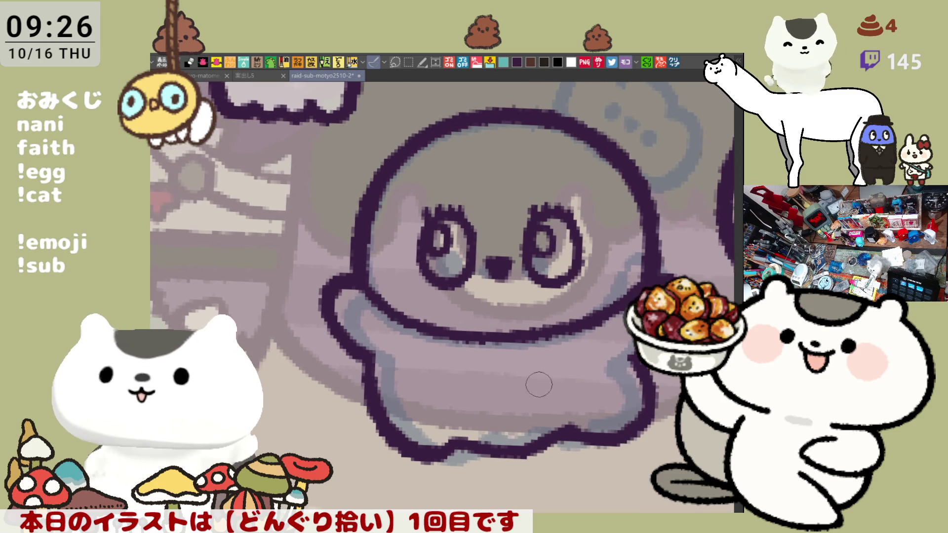
Draw the curled outline of the bun above the head, retrying for a rounder top
mouse_move(520, 299)
left_mouse_down()
mouse_move(548, 209)
mouse_move(513, 283)
left_mouse_up()
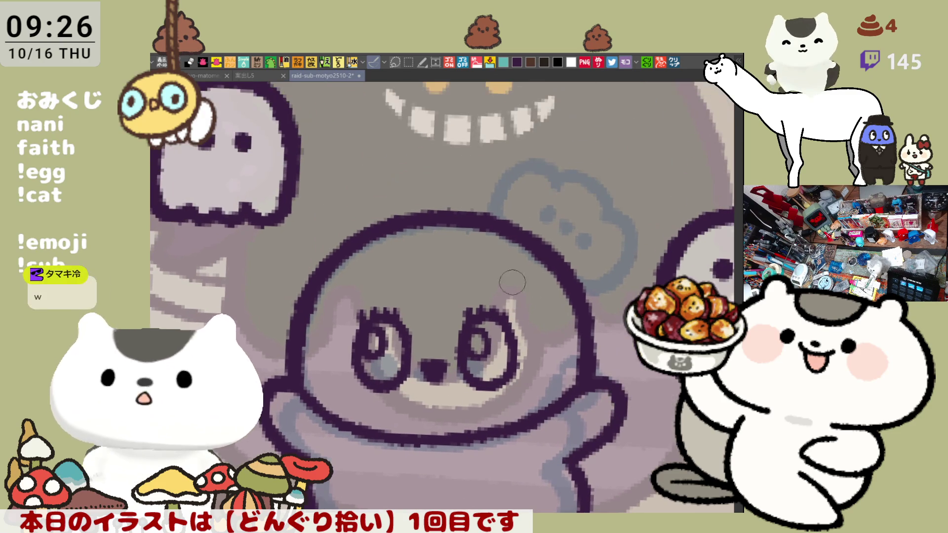
left_click_drag(458, 209, 503, 169)
key("ctrl+z")
left_click_drag(450, 213, 494, 161)
key("ctrl+z")
left_click_drag(450, 211, 492, 158)
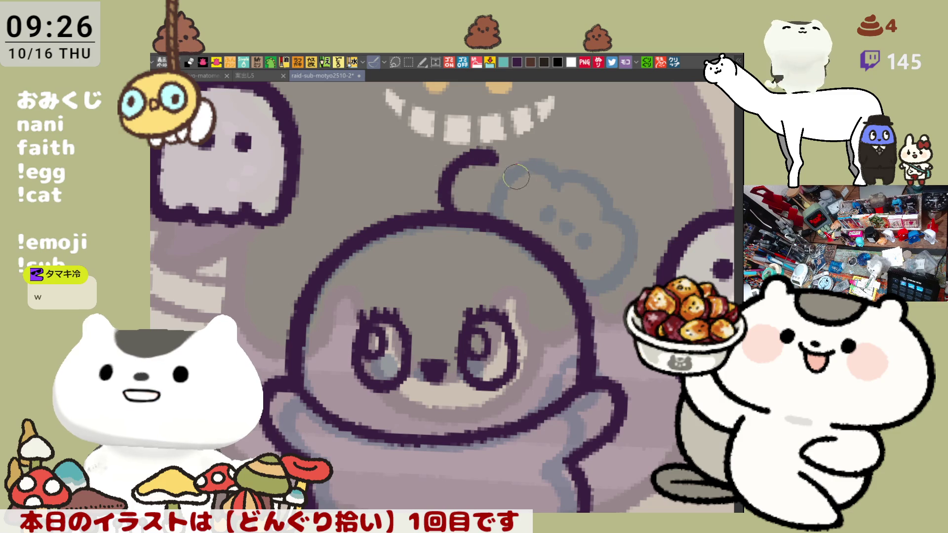
key("ctrl+z")
mouse_move(437, 211)
left_mouse_down()
mouse_move(476, 158)
mouse_move(546, 166)
mouse_move(575, 200)
left_mouse_up()
key("ctrl+z")
Draw the bun's right side from the curl down to the head
key("ctrl+z")
mouse_move(486, 166)
left_mouse_down()
mouse_move(565, 184)
mouse_move(575, 244)
left_mouse_up()
key("ctrl+z")
left_click_drag(543, 175, 554, 253)
key("ctrl+z")
mouse_move(543, 175)
left_mouse_down()
mouse_move(592, 222)
mouse_move(568, 252)
left_mouse_up()
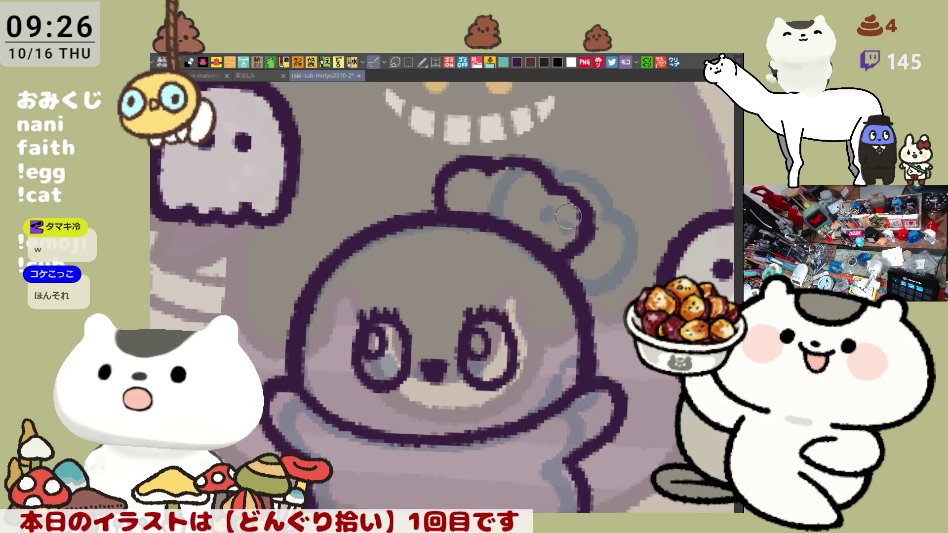
key("ctrl+z")
mouse_move(538, 175)
left_mouse_down()
mouse_move(592, 217)
mouse_move(548, 252)
left_mouse_up()
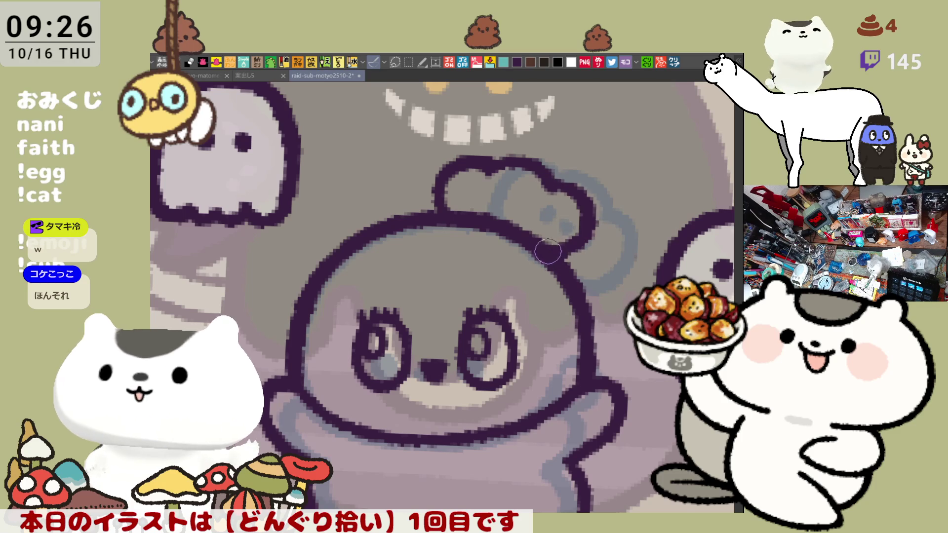
key("ctrl+z")
key("ctrl+z")
mouse_move(538, 175)
left_mouse_down()
mouse_move(592, 219)
mouse_move(546, 256)
left_mouse_up()
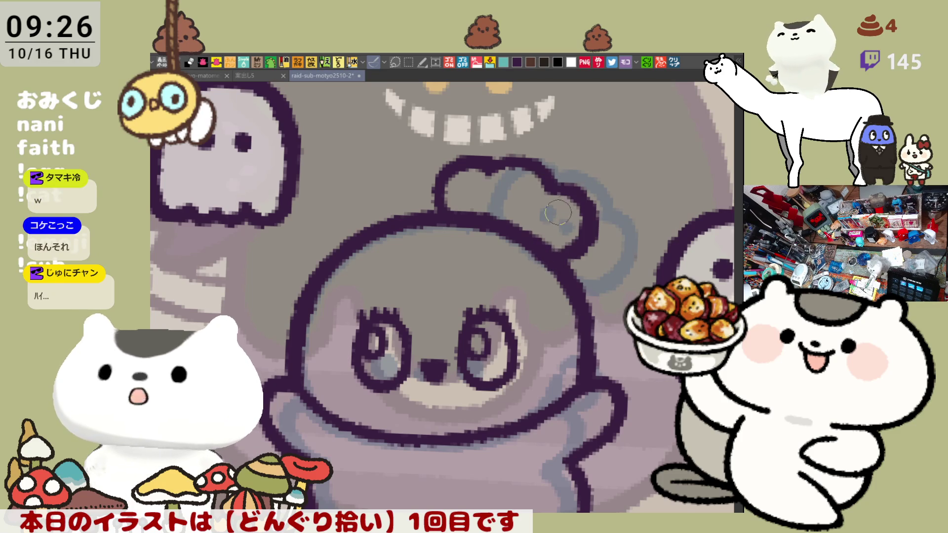
key("ctrl+z")
mouse_move(538, 175)
left_mouse_down()
mouse_move(592, 213)
mouse_move(548, 257)
left_mouse_up()
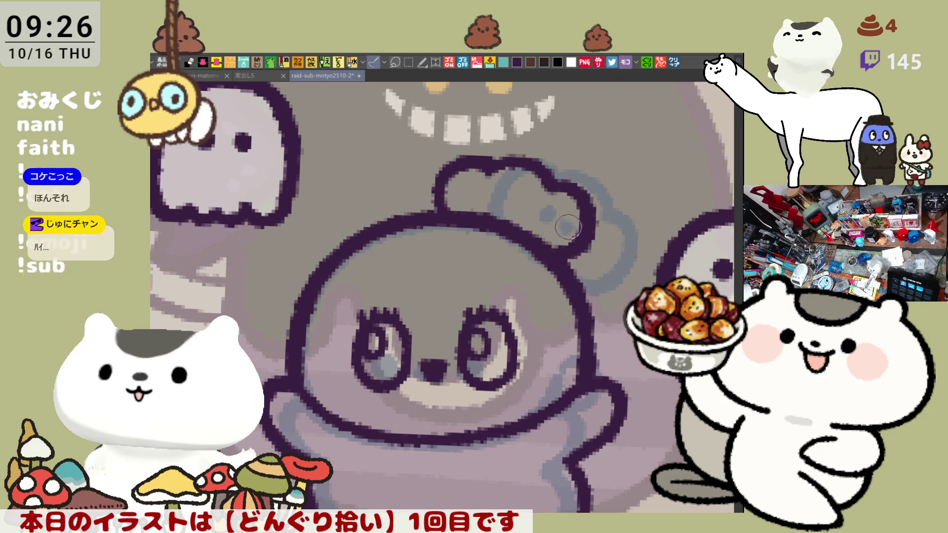
Add two dark dots inside the bun and open a new canvas with the chat capture
left_click(494, 190)
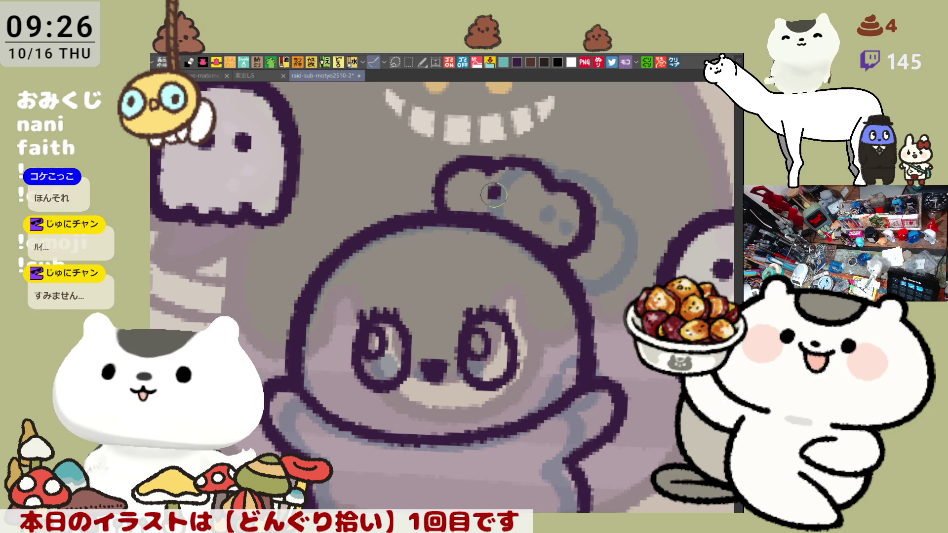
left_click(532, 200)
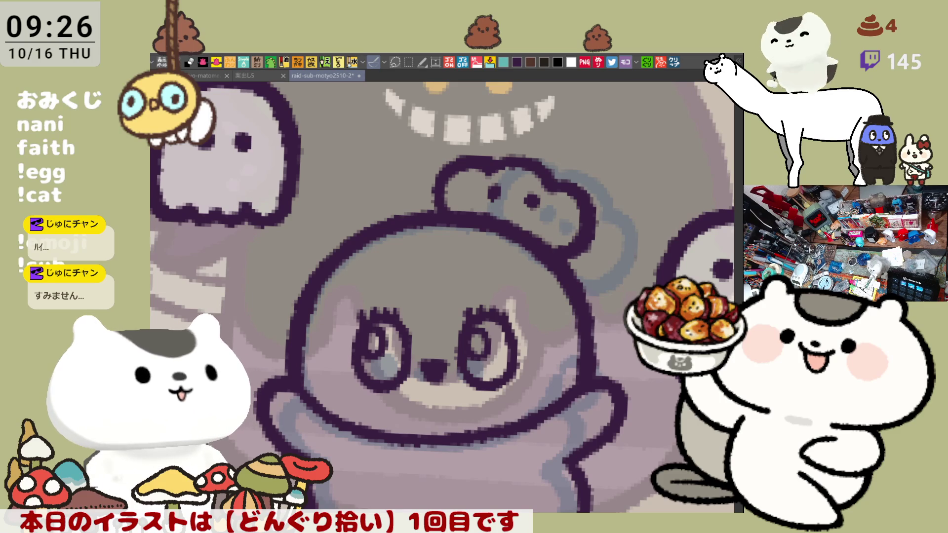
left_click(662, 62)
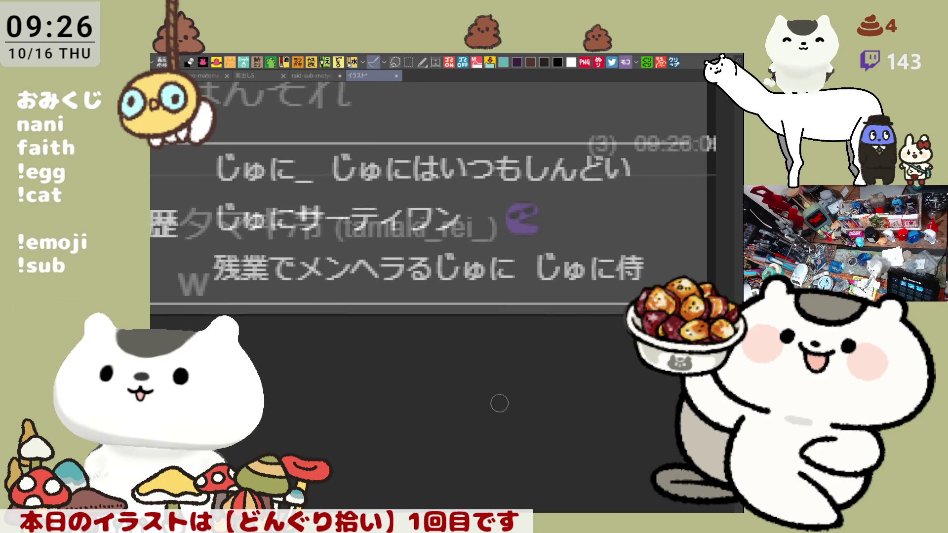
Circle a viewer's name on the chat capture, undo it, and close that canvas
mouse_move(247, 195)
left_mouse_down()
mouse_move(253, 189)
mouse_move(182, 196)
left_mouse_up()
key("ctrl+z")
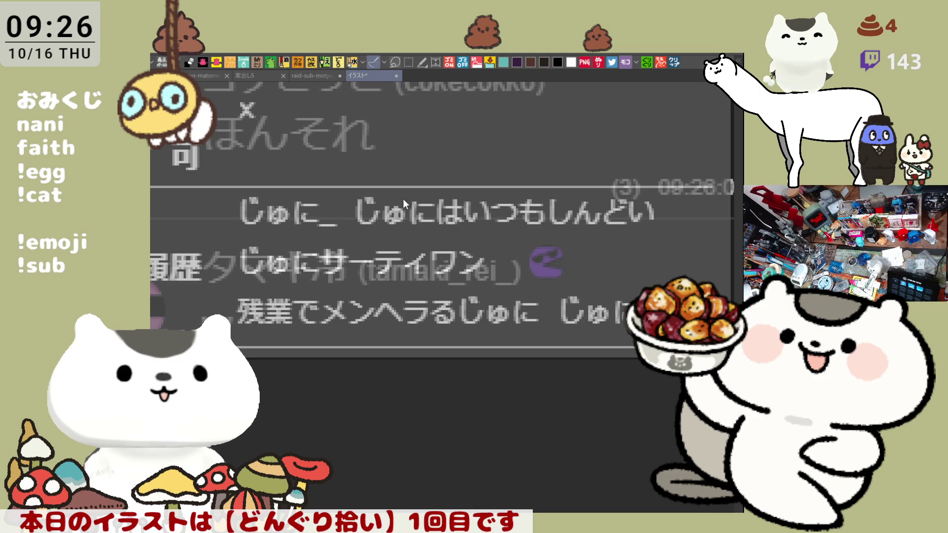
key("ctrl+w")
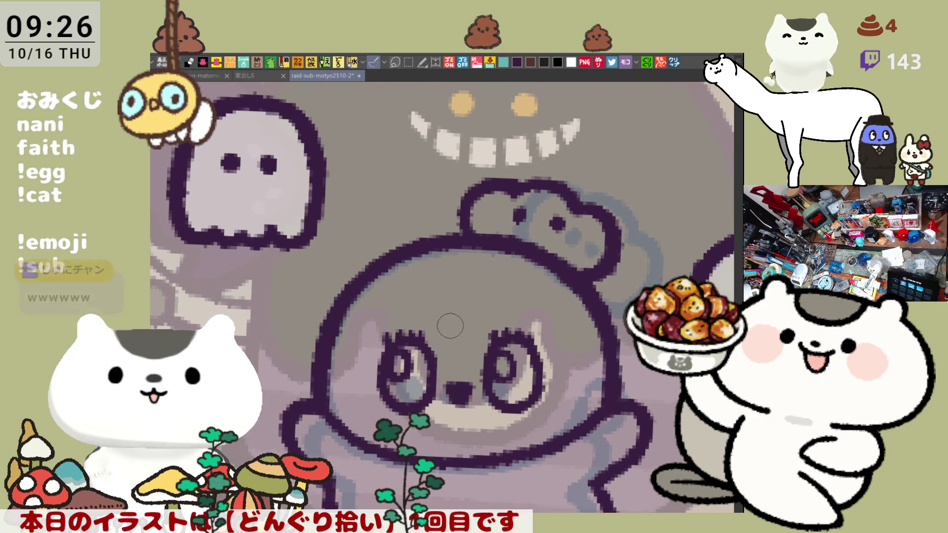
Zoom in on the face and fill the left and right pupils dark
scroll(449, 325, "up", 2)
scroll(449, 323, "down", 3)
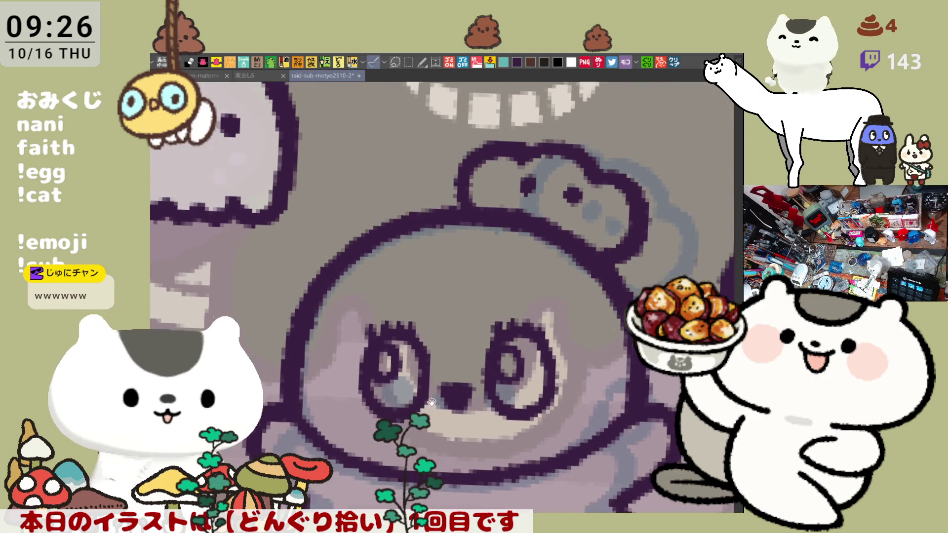
left_click_drag(489, 354, 460, 335)
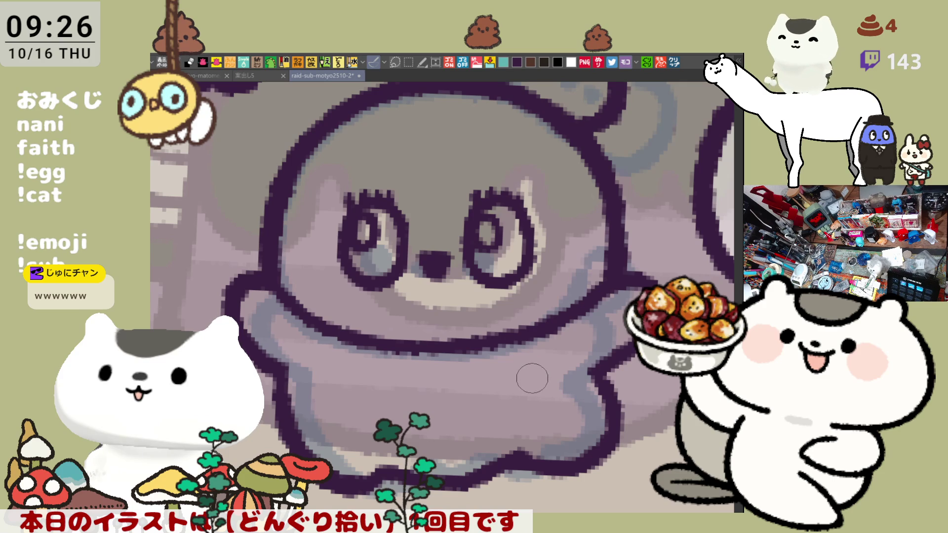
left_click(364, 231)
left_click(491, 229)
left_click(494, 233)
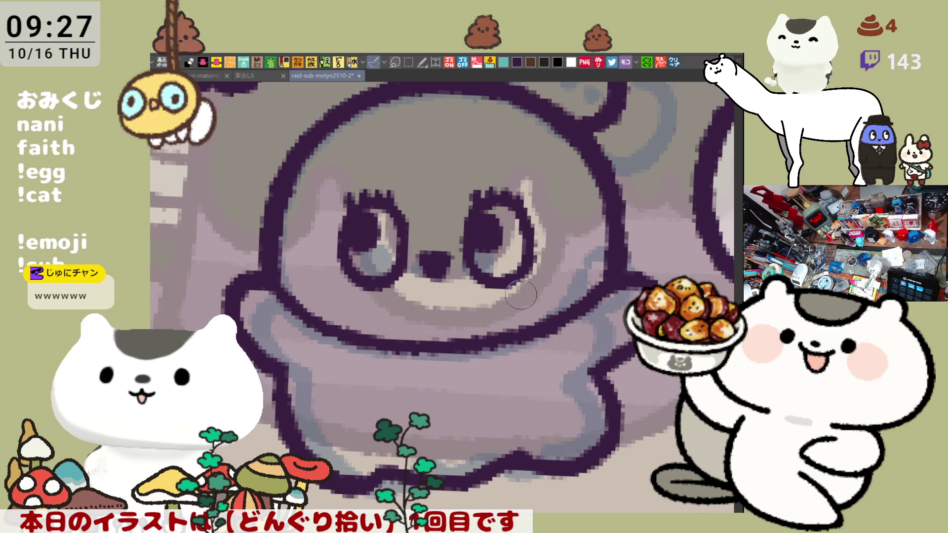
Zoom and pan around the character to inspect the finished outline, head and bun
scroll(521, 294, "down", 3)
scroll(520, 293, "up", 3)
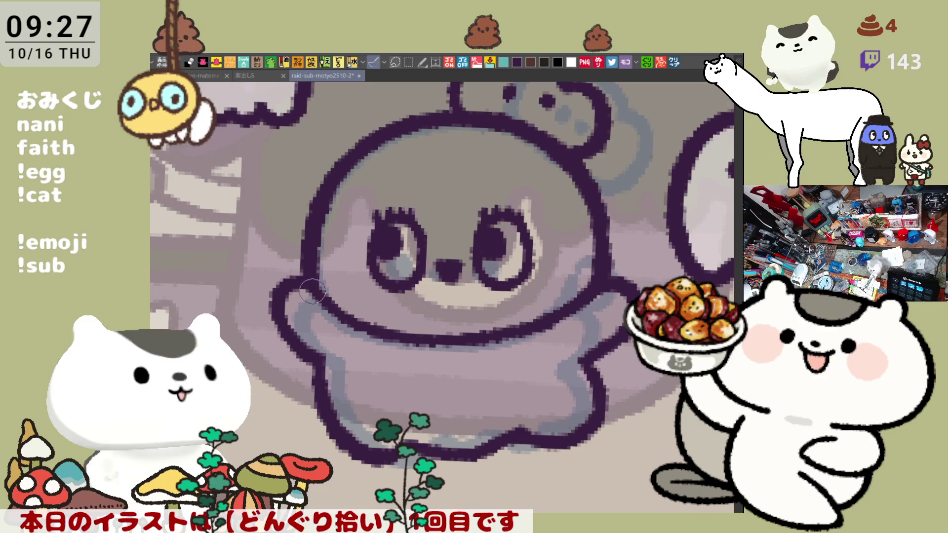
scroll(561, 340, "down", 3)
scroll(561, 340, "right", 3)
scroll(562, 340, "up", 3)
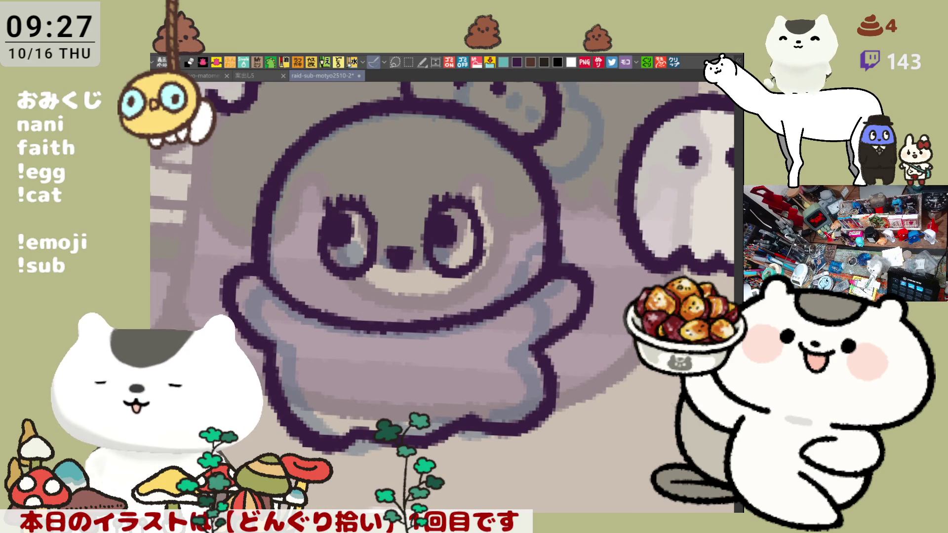
scroll(442, 296, "up", 6)
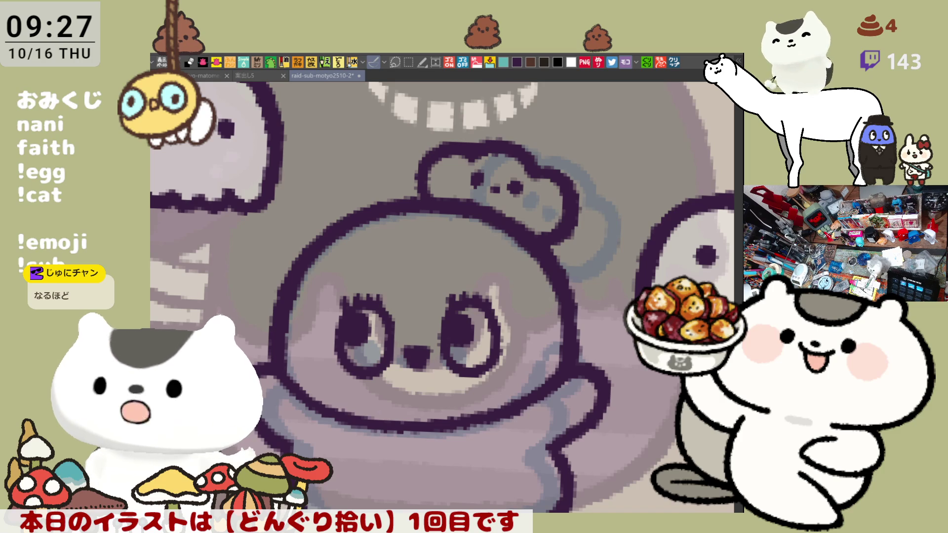
mouse_move(603, 440)
left_mouse_down()
mouse_move(597, 408)
mouse_move(626, 367)
left_mouse_up()
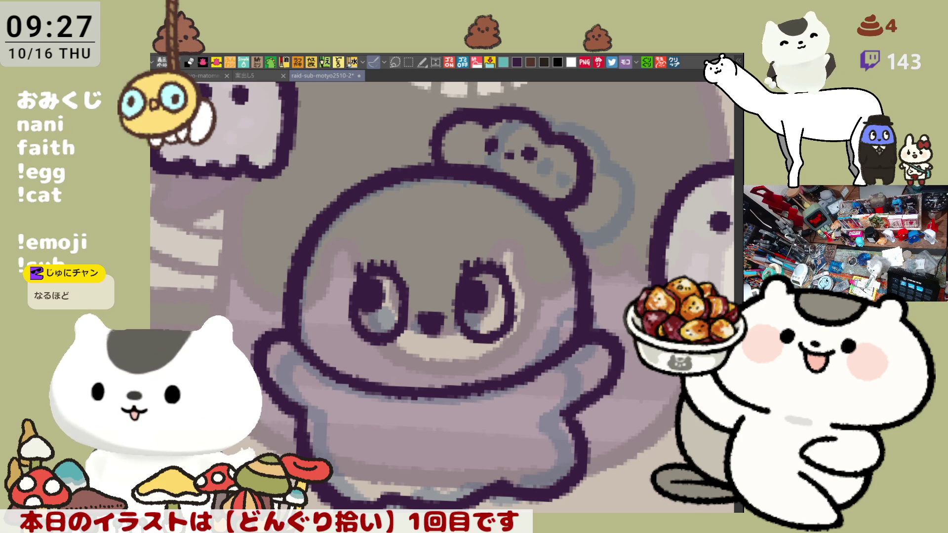
scroll(603, 479, "down", 1)
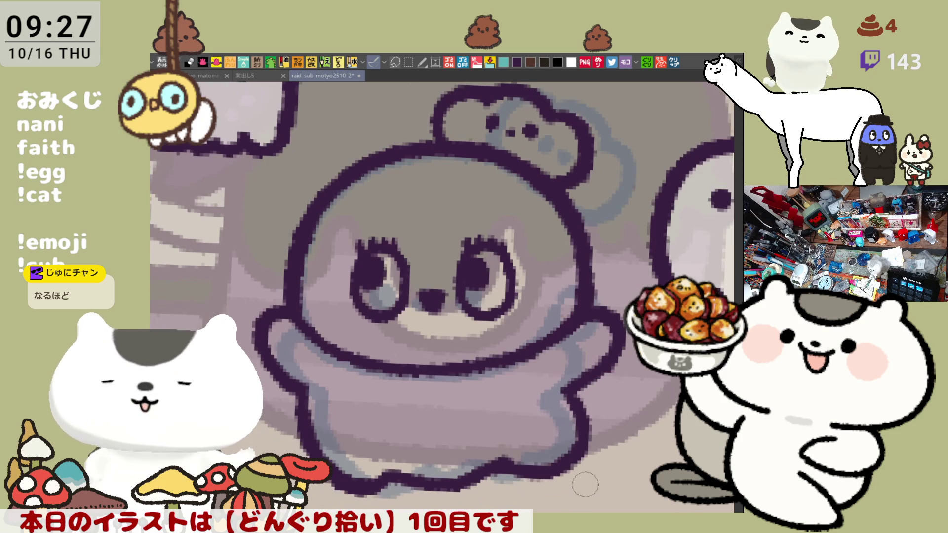
scroll(601, 452, "left", 1)
scroll(600, 451, "up", 1)
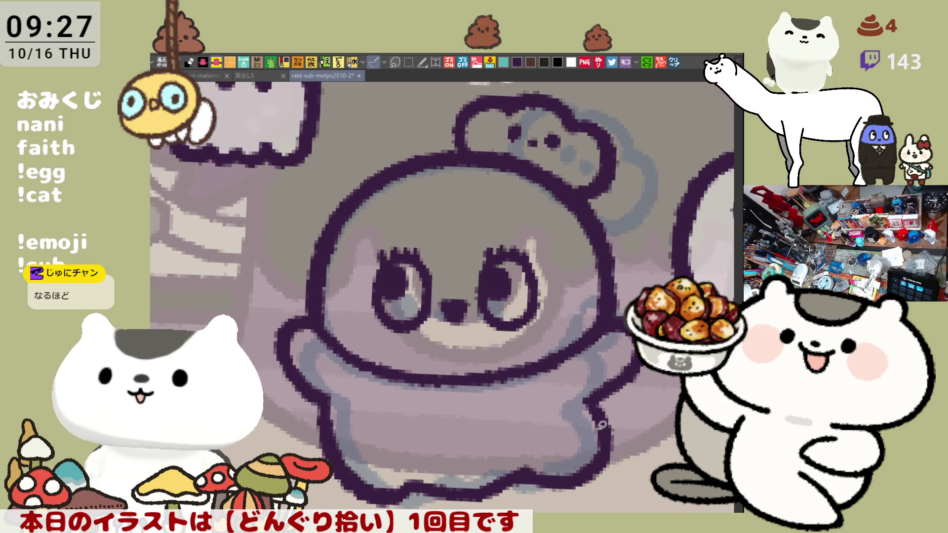
Lasso-fill the character's body and bun white, then bucket-fill the round head pink
scroll(602, 425, "down", 1)
mouse_move(489, 506)
left_mouse_down()
mouse_move(398, 271)
mouse_move(647, 212)
mouse_move(491, 503)
left_mouse_up()
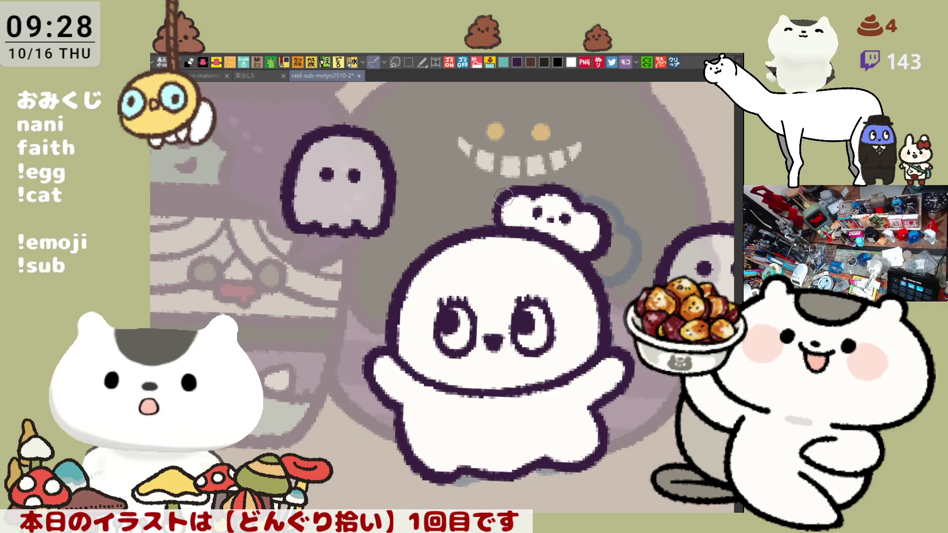
mouse_move(581, 212)
left_mouse_down()
mouse_move(555, 199)
mouse_move(524, 220)
left_mouse_up()
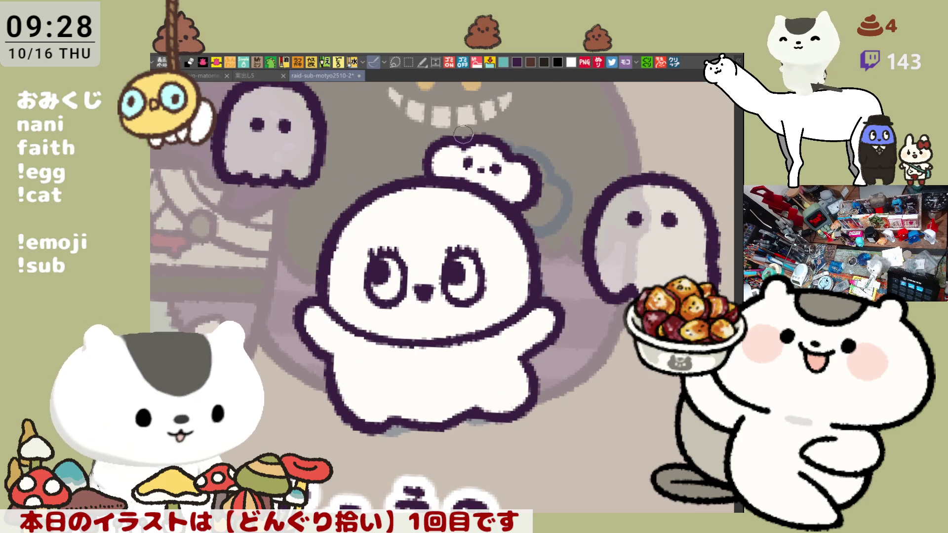
mouse_move(490, 163)
left_mouse_down()
mouse_move(449, 143)
mouse_move(473, 182)
mouse_move(493, 187)
mouse_move(479, 186)
left_mouse_up()
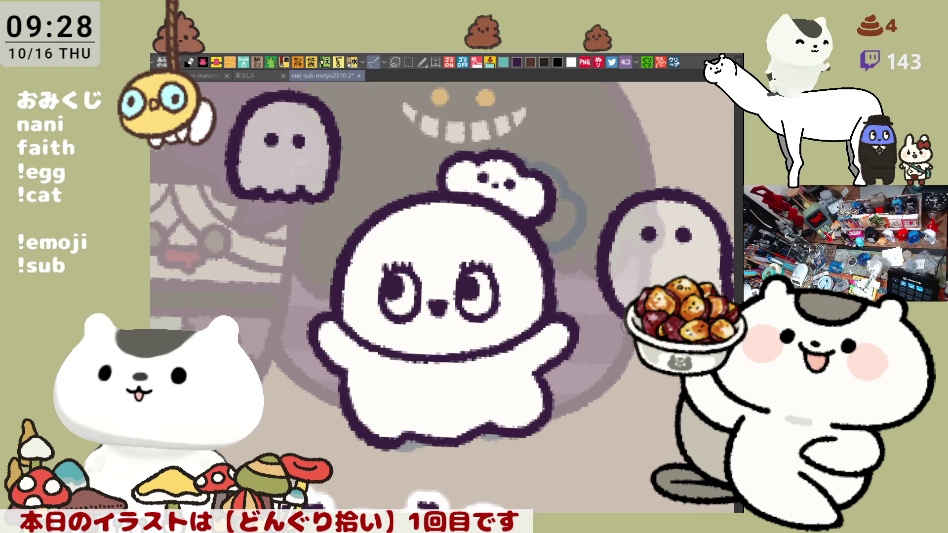
scroll(608, 392, "down", 3)
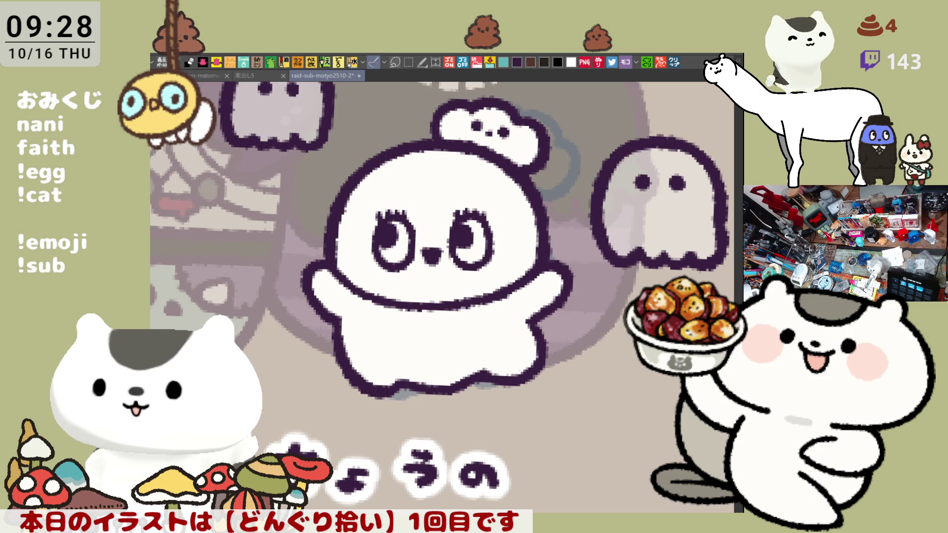
left_click(433, 241)
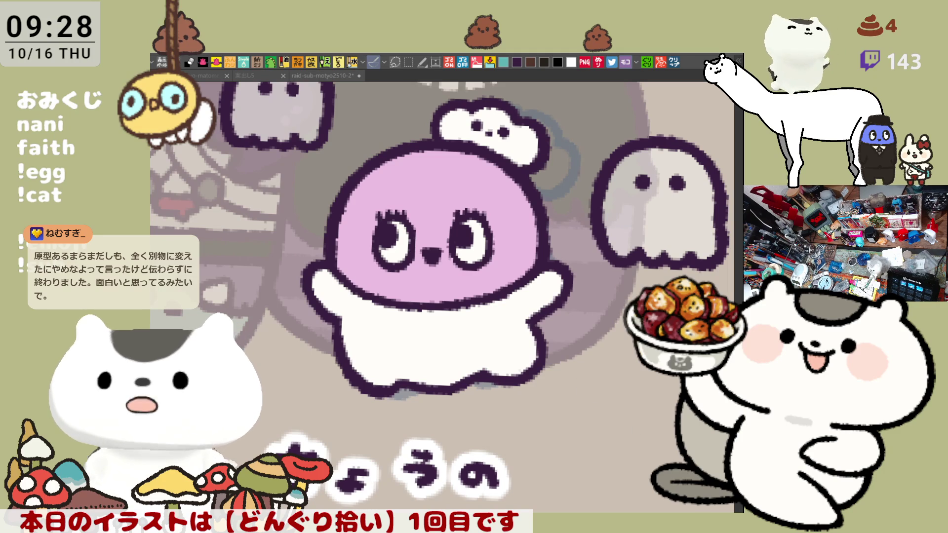
Save the file, then airbrush soft pink blush onto the right and left cheeks
left_click(678, 503)
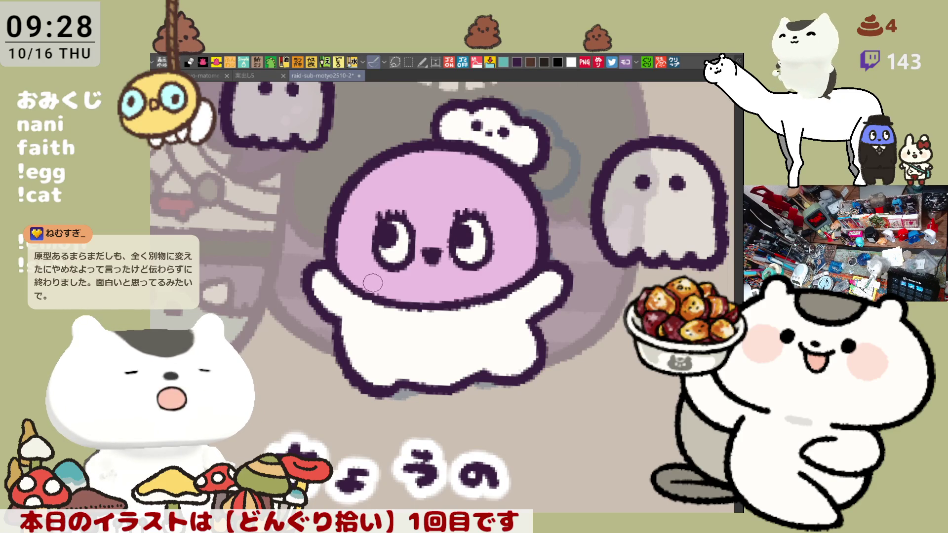
key("ctrl+s")
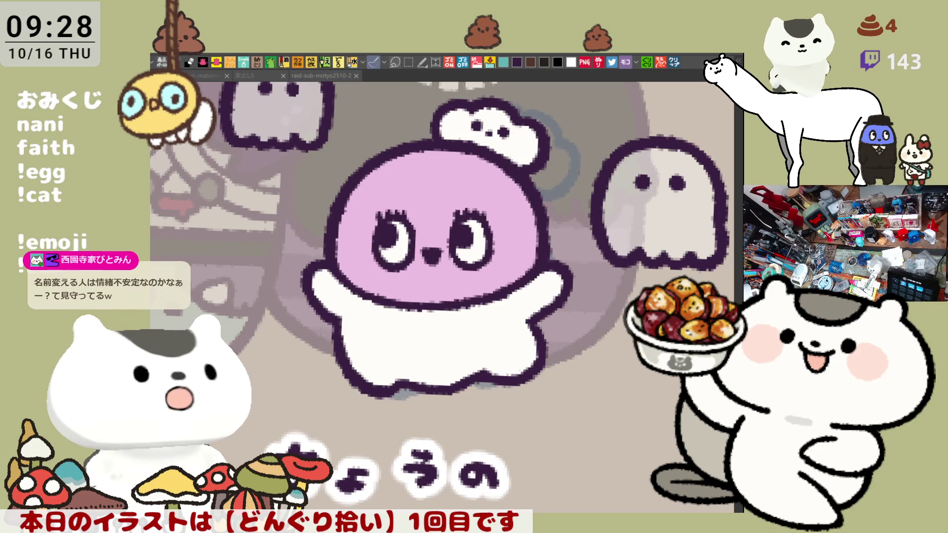
mouse_move(504, 242)
left_mouse_down()
mouse_move(524, 249)
mouse_move(492, 254)
left_mouse_up()
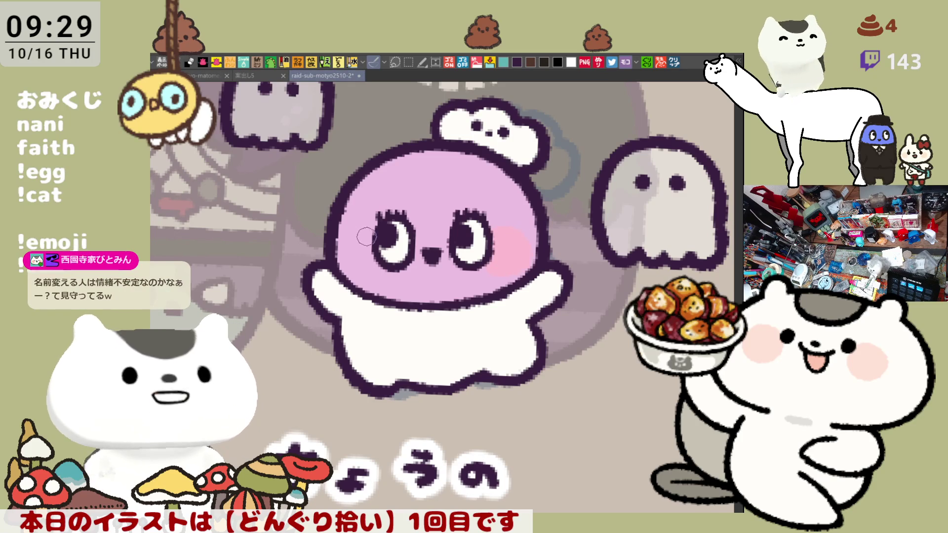
mouse_move(370, 242)
left_mouse_down()
mouse_move(376, 234)
mouse_move(361, 273)
mouse_move(368, 249)
left_mouse_up()
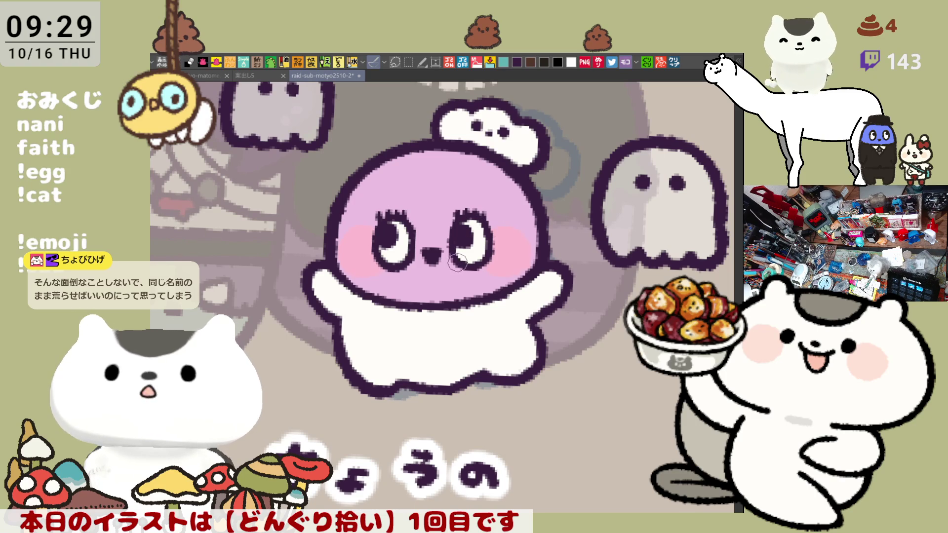
scroll(508, 286, "up", 2)
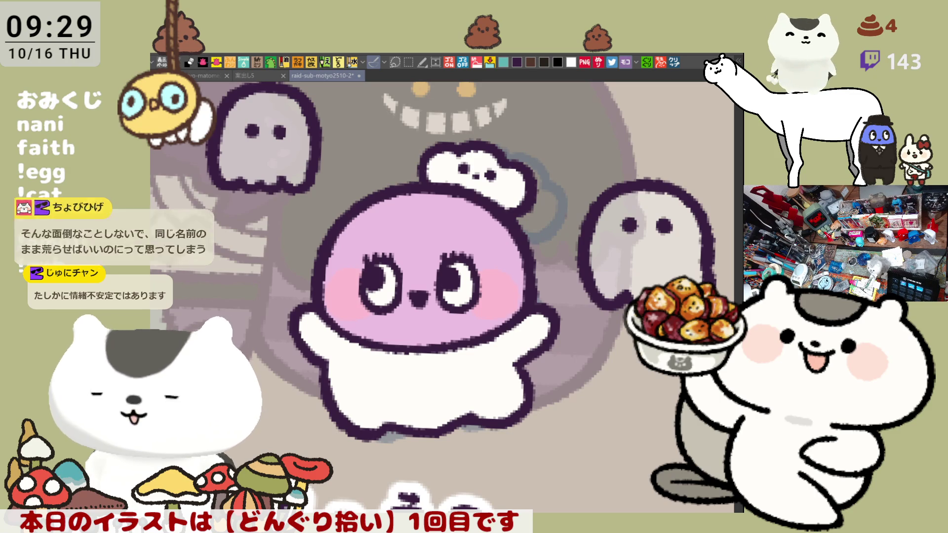
Fill the head cloud orange and shade its left and right parts darker
left_click(521, 183)
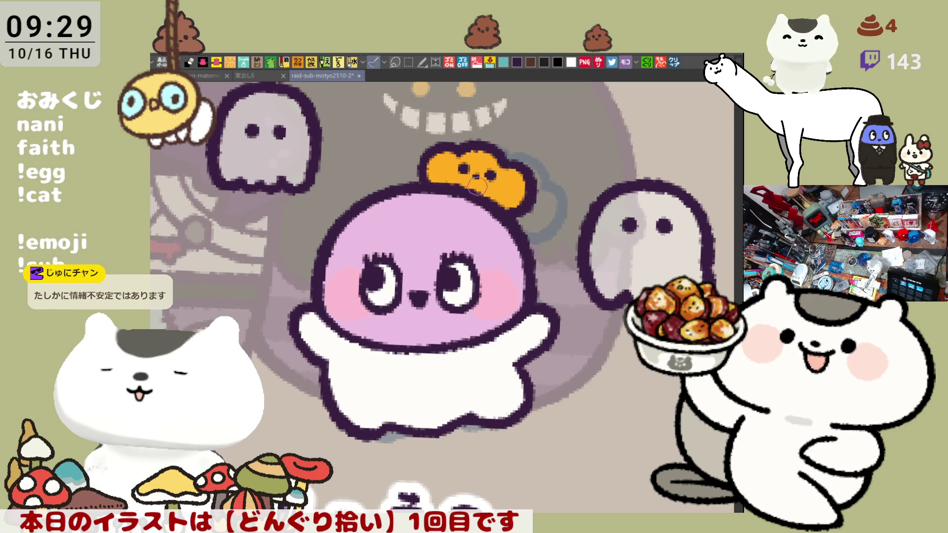
mouse_move(464, 171)
left_mouse_down()
mouse_move(446, 169)
mouse_move(454, 172)
left_mouse_up()
left_click_drag(511, 180, 498, 192)
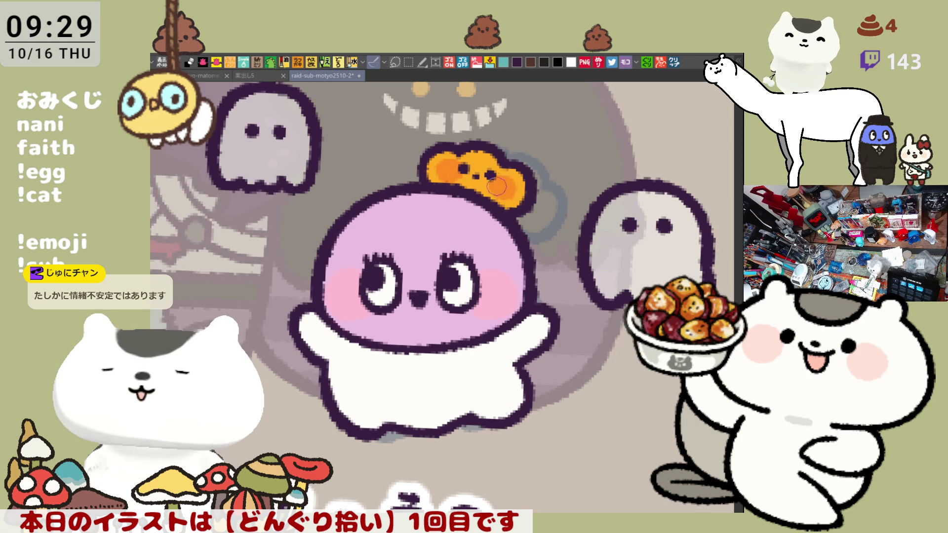
Lasso-select the small left ghost, move it slightly down, and deselect
left_click_drag(532, 227, 505, 211)
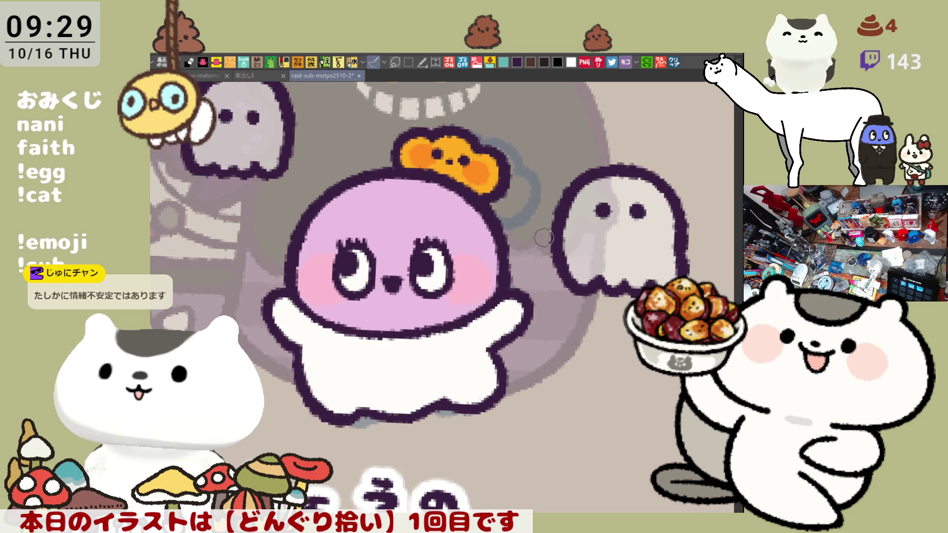
left_click_drag(431, 290, 483, 331)
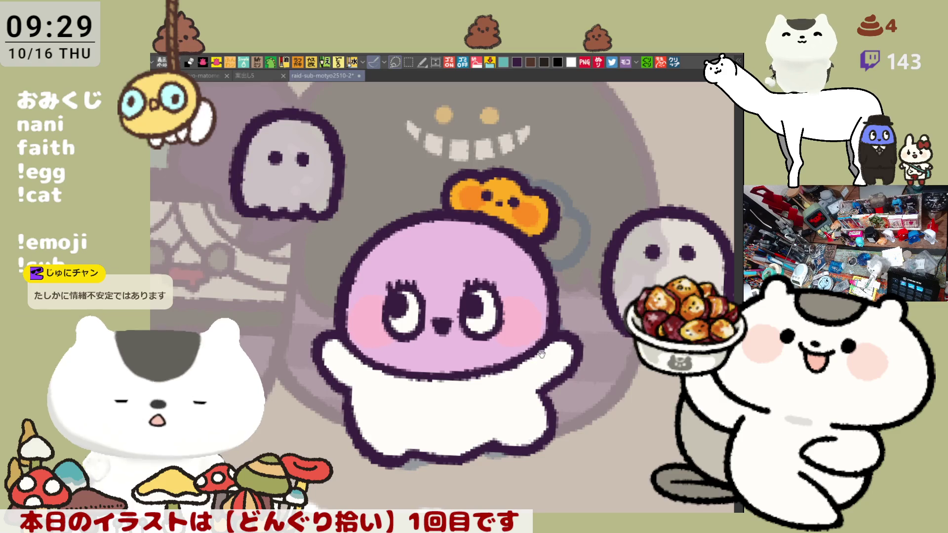
left_click_drag(542, 354, 591, 423)
key("m")
mouse_move(336, 288)
left_mouse_down()
mouse_move(242, 207)
mouse_move(311, 312)
mouse_move(286, 306)
left_mouse_up()
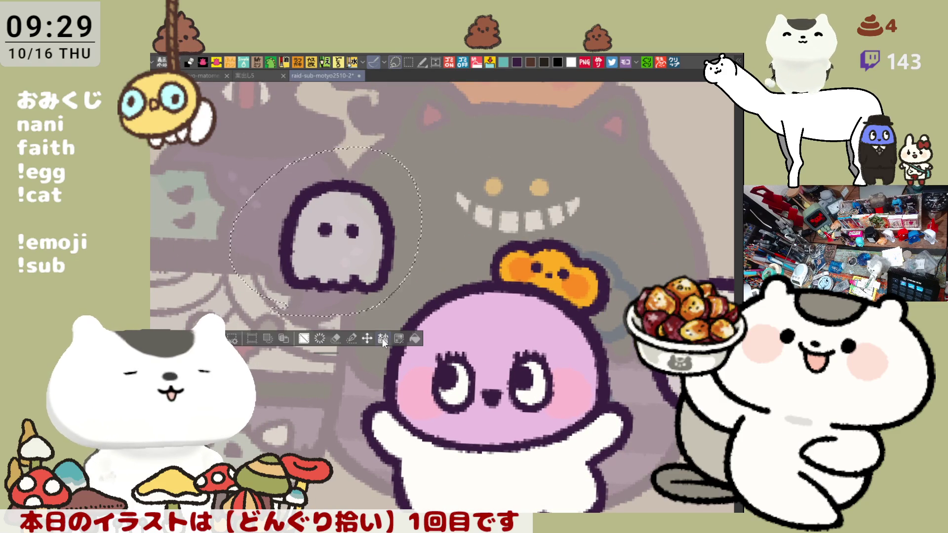
left_click(366, 338)
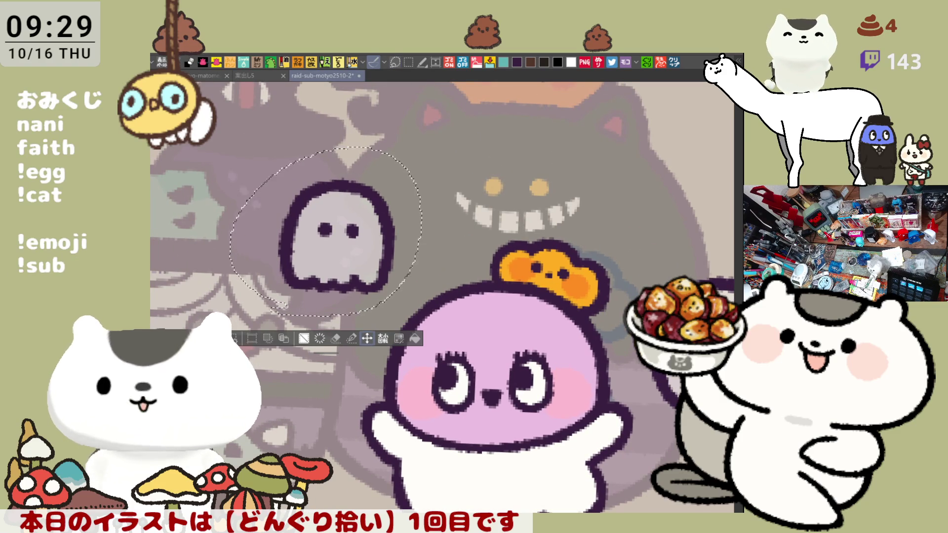
left_click_drag(365, 224, 366, 258)
key("ctrl+d")
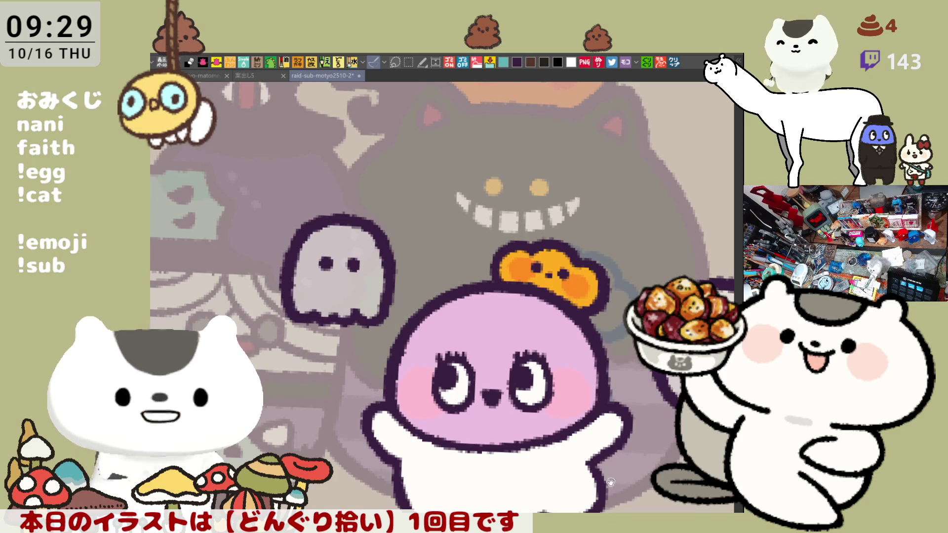
Lasso-select the right ghost, shift it slightly left, deselect, and save the file
left_click_drag(610, 482, 589, 422)
mouse_move(624, 374)
left_mouse_down()
mouse_move(540, 393)
mouse_move(565, 197)
mouse_move(539, 403)
left_mouse_up()
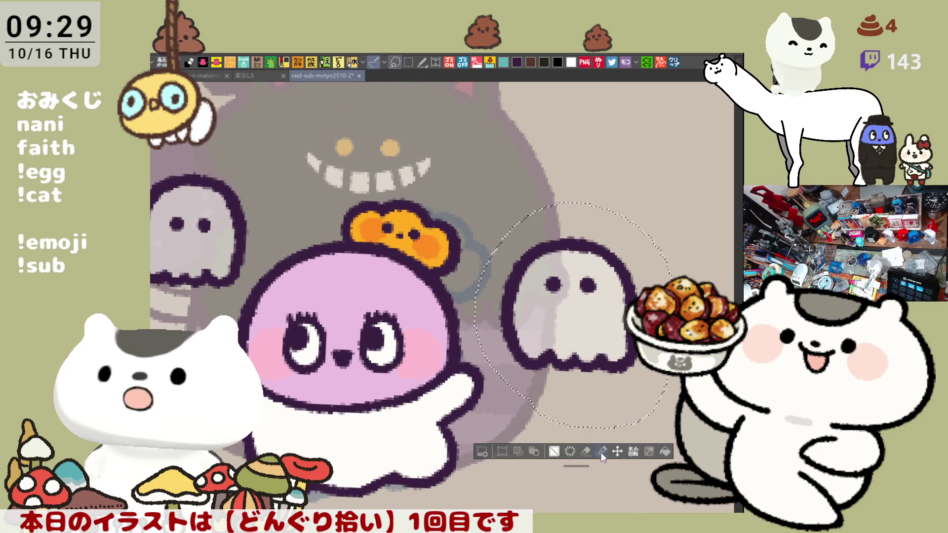
left_click_drag(565, 338, 548, 342)
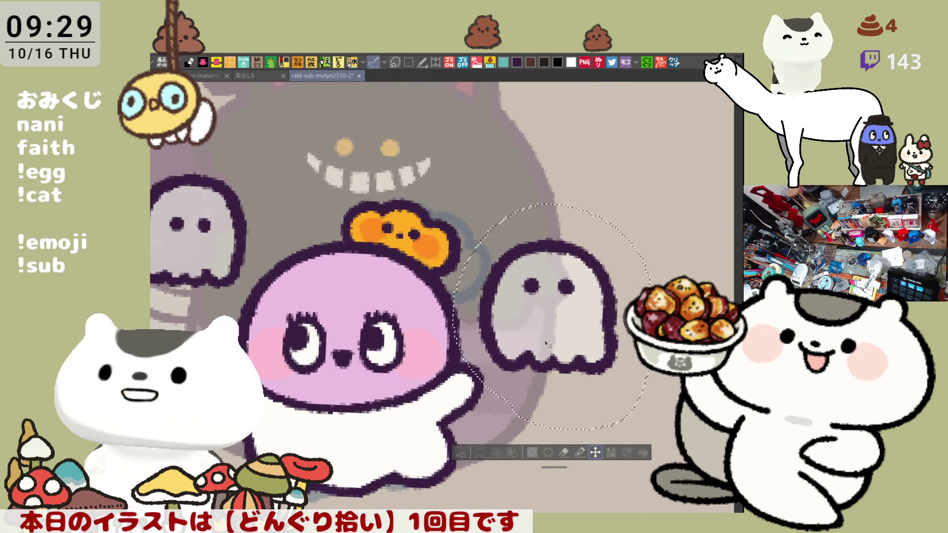
key("ctrl+d")
key("ctrl+s")
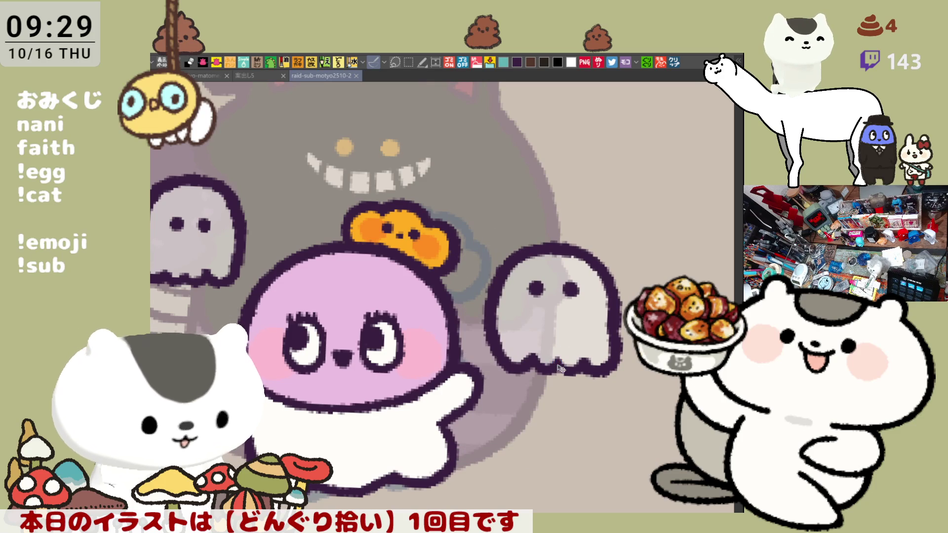
scroll(561, 367, "down", 5)
scroll(560, 367, "down", 2)
scroll(560, 368, "up", 6)
scroll(560, 368, "up", 2)
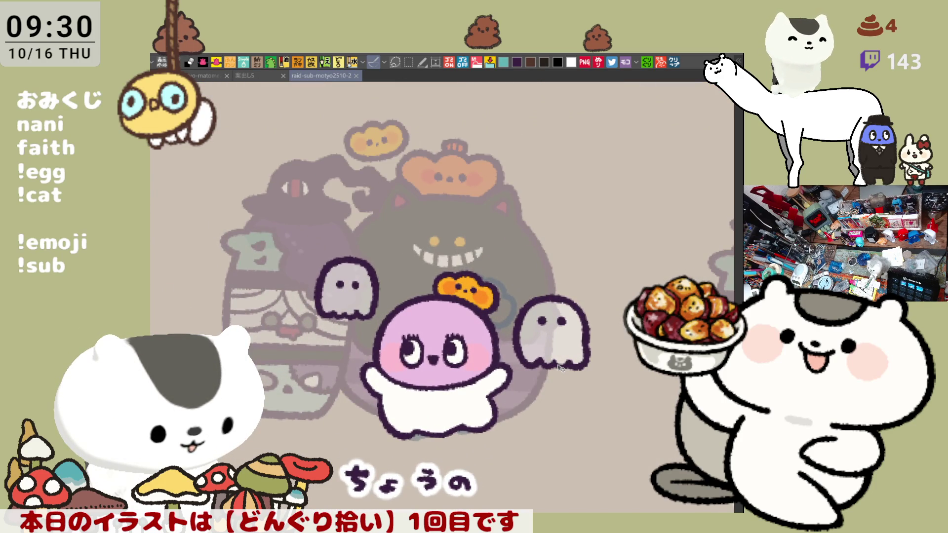
scroll(560, 368, "down", 4)
scroll(560, 368, "down", 1)
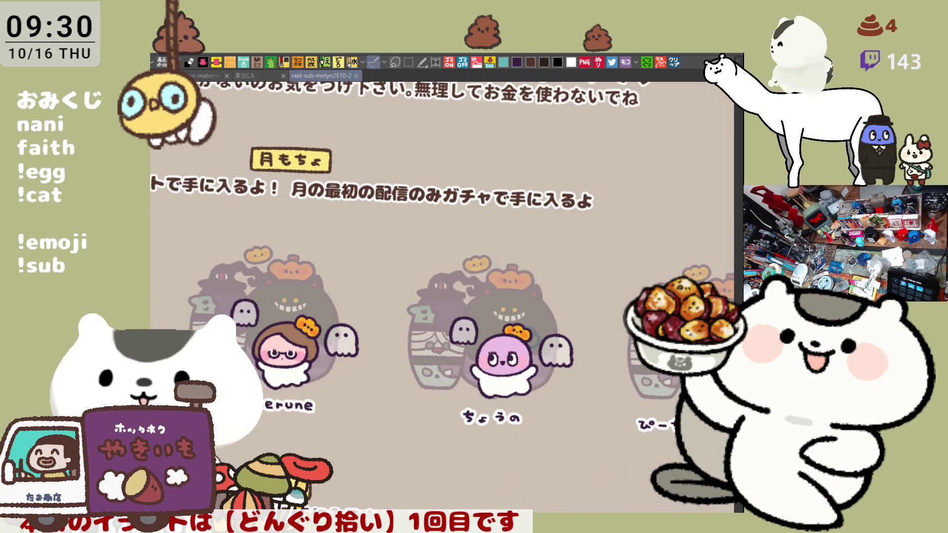
scroll(560, 367, "down", 3)
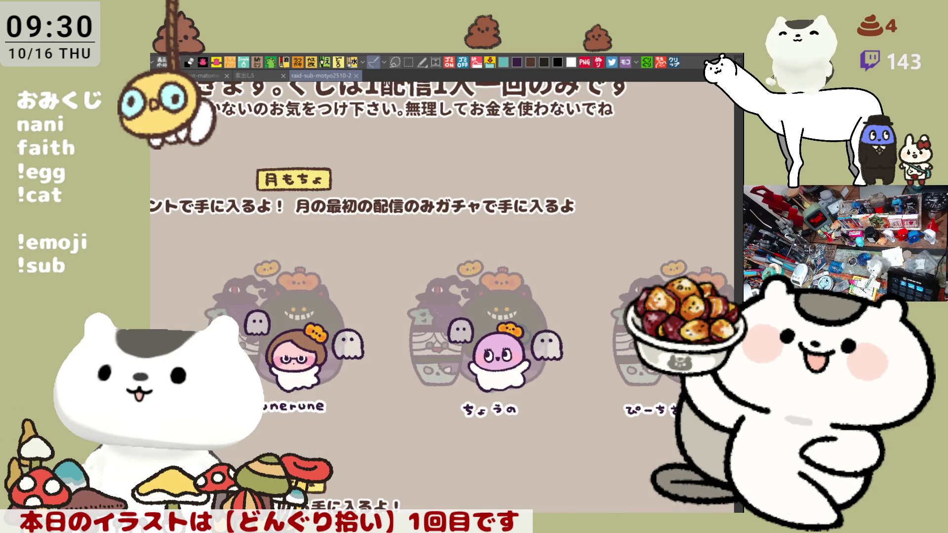
mouse_move(560, 367)
left_mouse_down()
mouse_move(491, 284)
mouse_move(438, 283)
left_mouse_up()
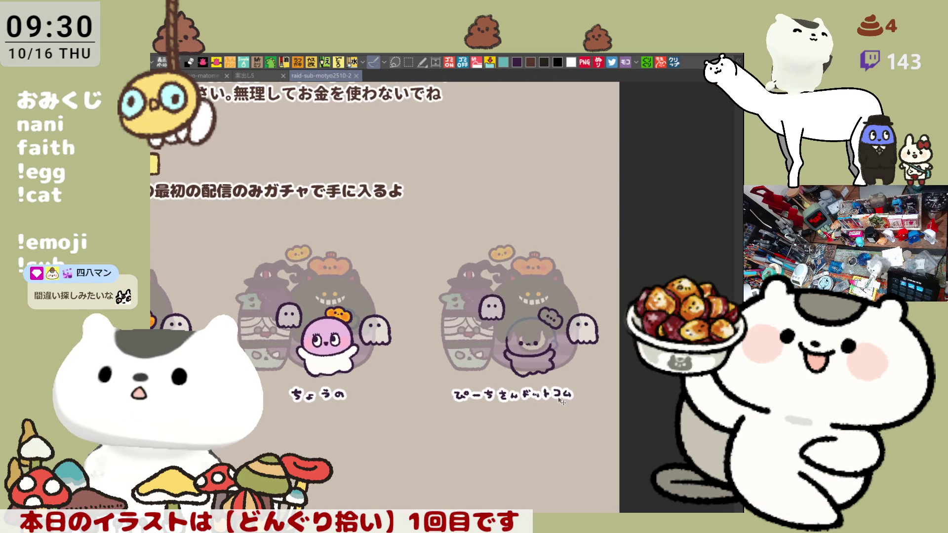
scroll(561, 400, "up", 3)
scroll(561, 400, "up", 6)
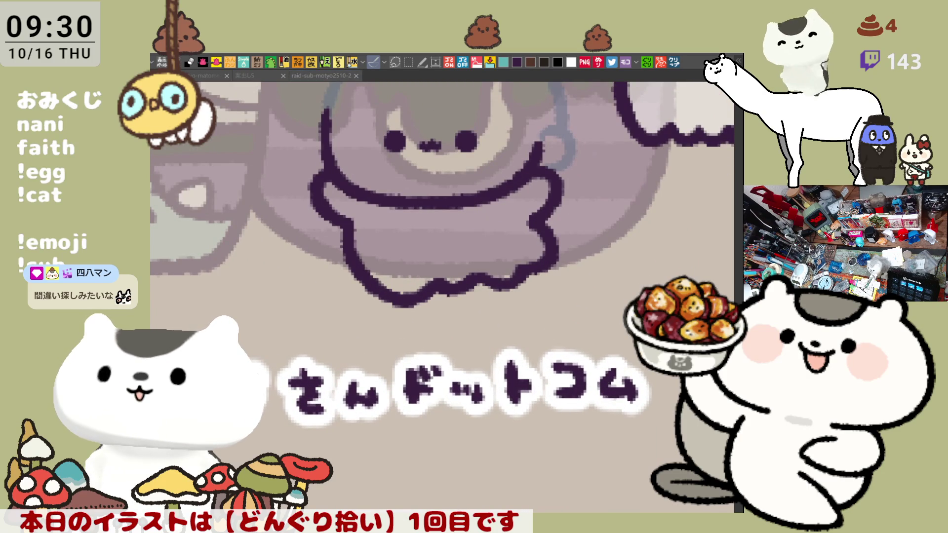
left_click(513, 402)
scroll(514, 402, "down", 6)
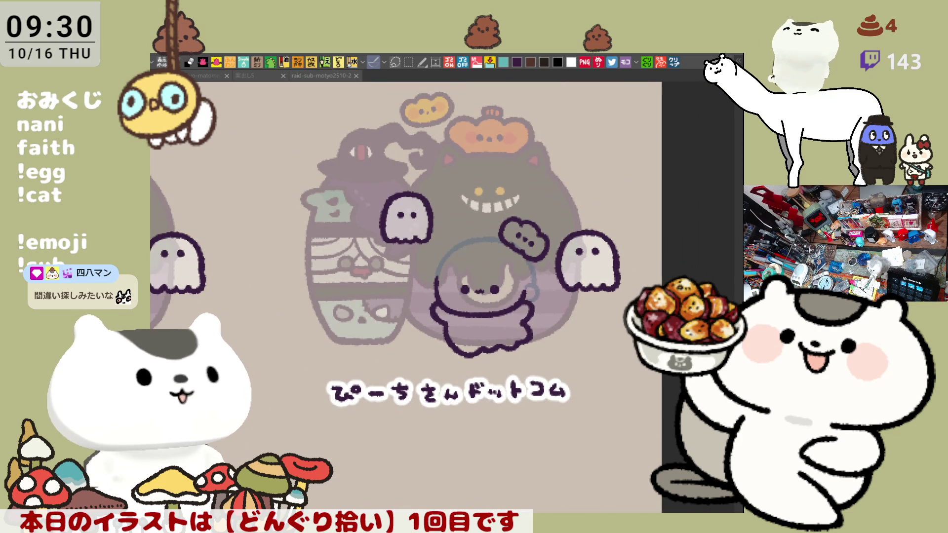
scroll(492, 316, "up", 4)
scroll(492, 316, "up", 2)
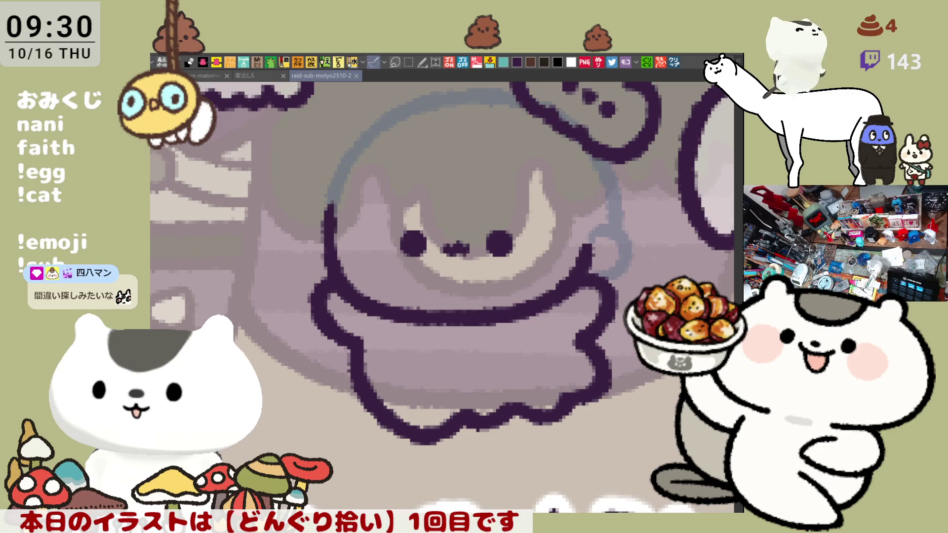
scroll(366, 287, "up", 2)
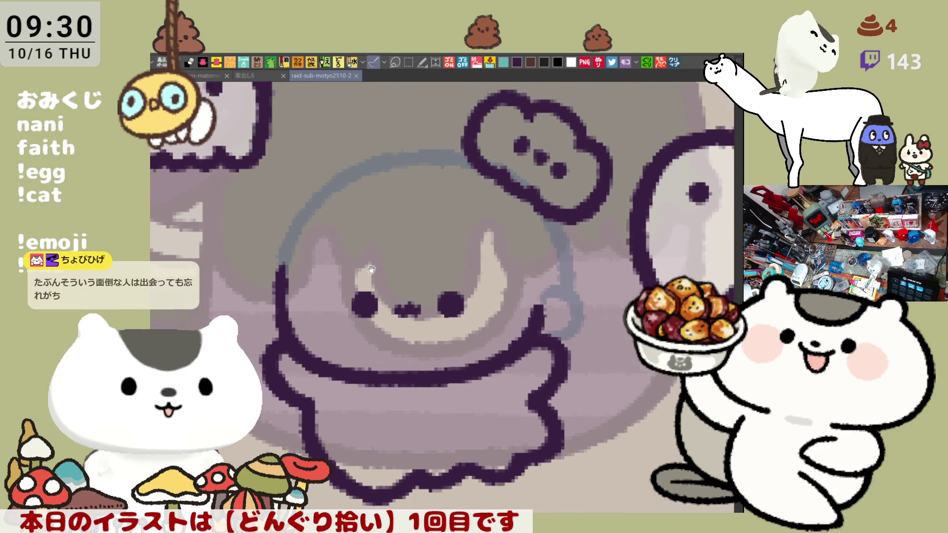
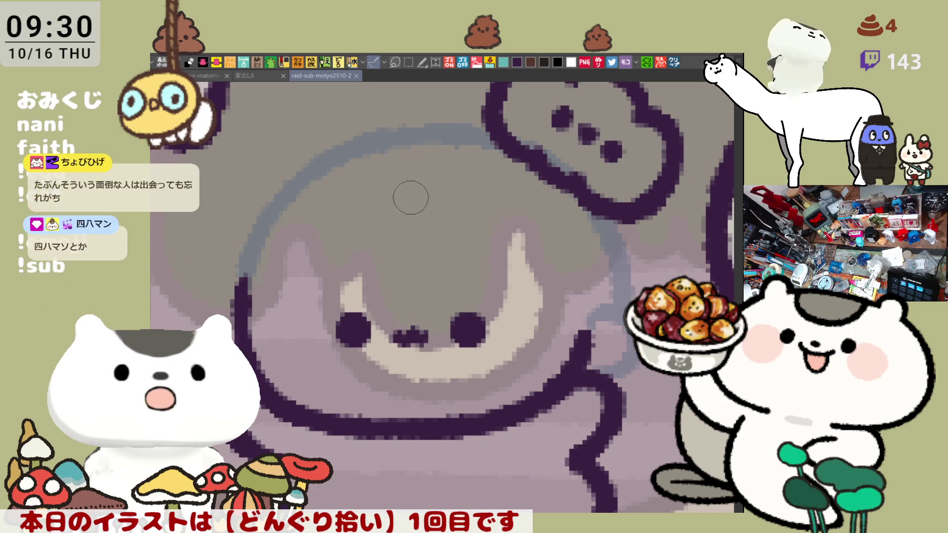
Draw the dark purple bangs curl down from the top of the forehead, retrying until it sits right
left_click_drag(390, 191, 427, 291)
key("ctrl+z")
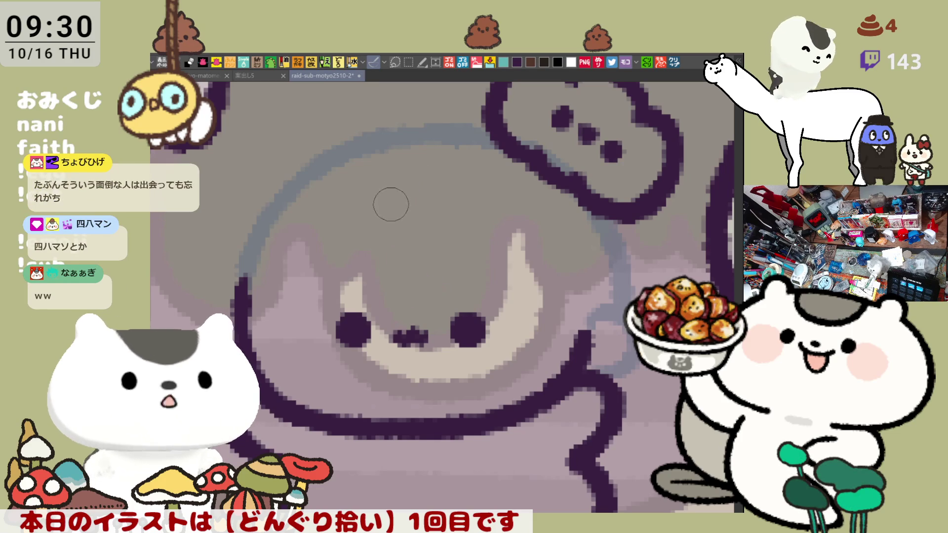
left_click_drag(390, 197, 428, 292)
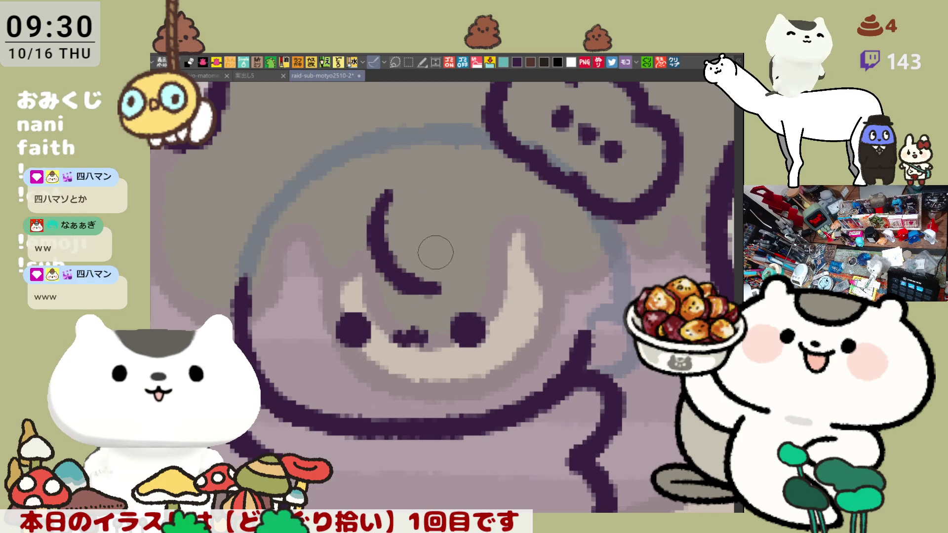
key("ctrl+z")
left_click_drag(383, 200, 430, 285)
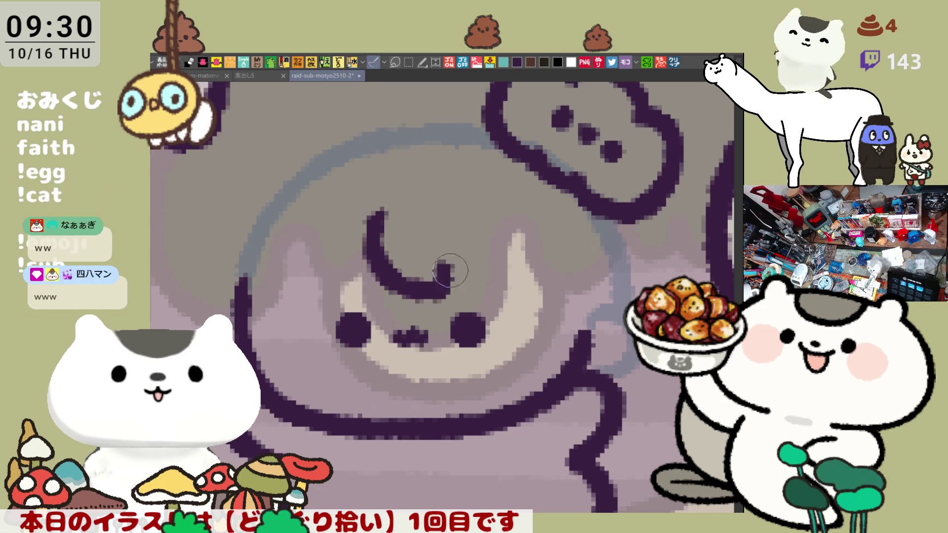
key("ctrl+z")
mouse_move(385, 201)
left_mouse_down()
mouse_move(396, 286)
mouse_move(434, 260)
mouse_move(493, 295)
left_mouse_up()
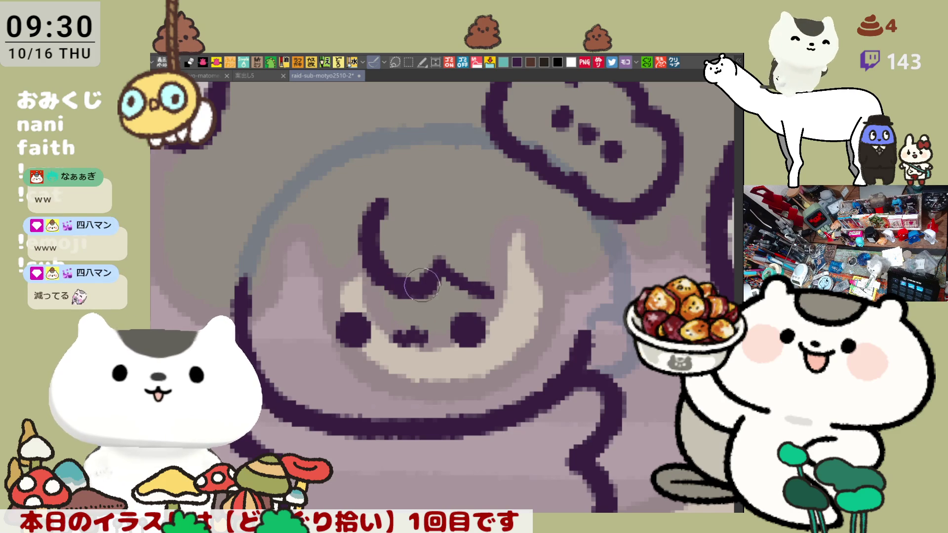
Extend the curl into a zigzag bangs line running down and to the right
mouse_move(437, 260)
left_mouse_down()
mouse_move(514, 291)
mouse_move(488, 301)
left_mouse_up()
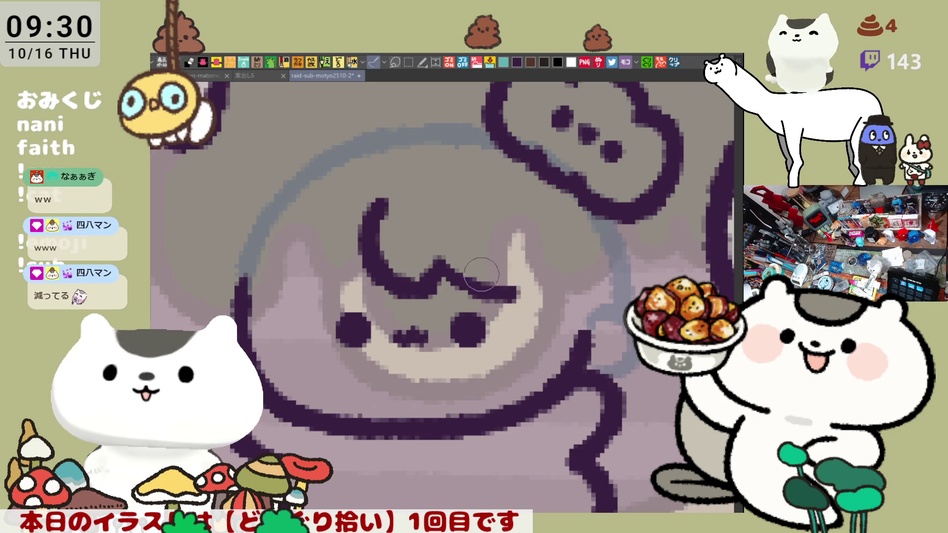
key("ctrl+z")
mouse_move(437, 261)
left_mouse_down()
mouse_move(494, 296)
mouse_move(528, 286)
mouse_move(502, 283)
mouse_move(526, 279)
mouse_move(494, 296)
mouse_move(518, 259)
left_mouse_up()
key("ctrl+z")
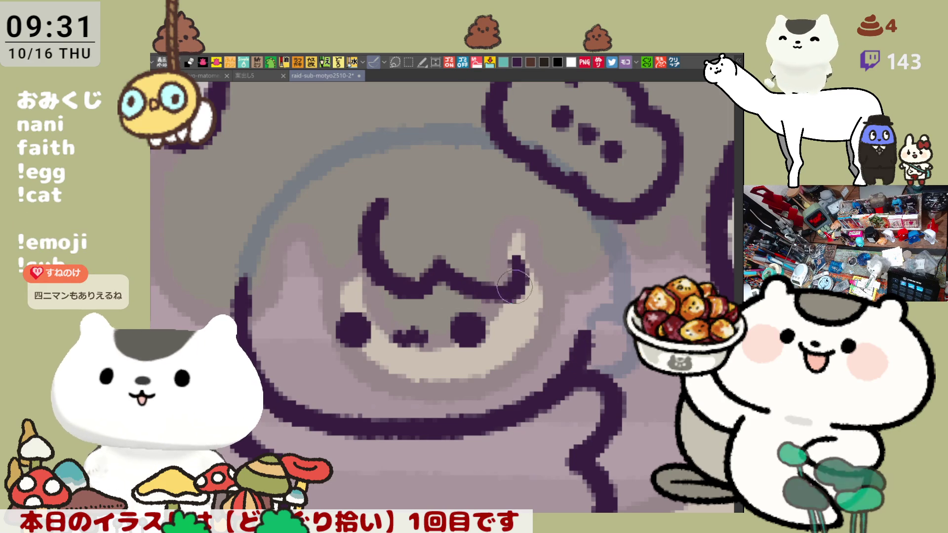
left_click_drag(528, 294, 585, 334)
key("ctrl+z")
left_click_drag(527, 294, 576, 331)
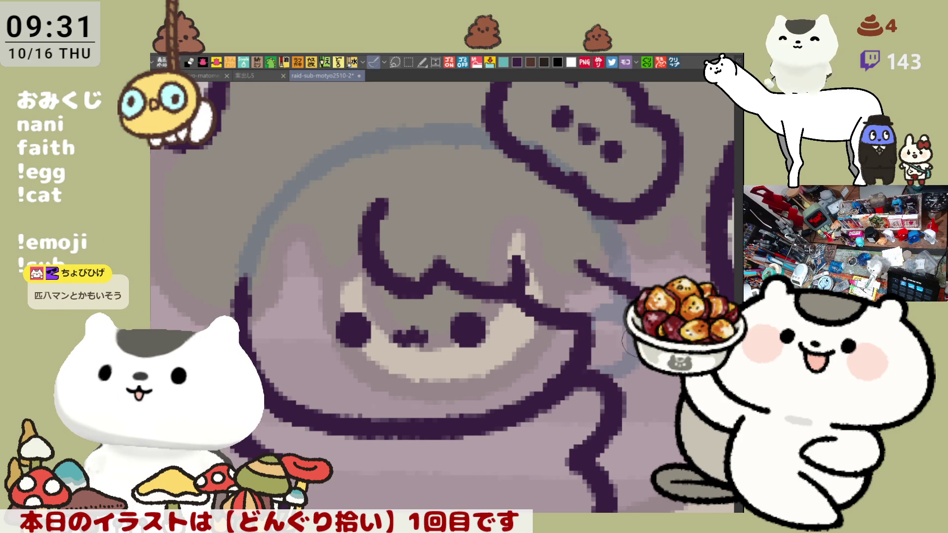
Continue the bangs line rightward across the face and finish it with a short end stroke
left_click_drag(572, 268, 636, 288)
key("ctrl+z")
left_click_drag(548, 316, 626, 320)
left_click_drag(594, 265, 664, 284)
key("ctrl+z")
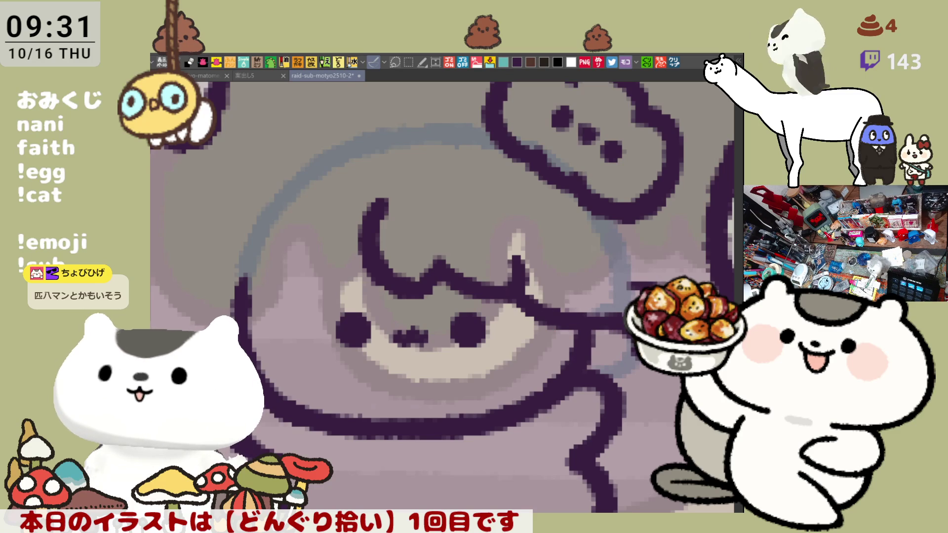
key("ctrl+z")
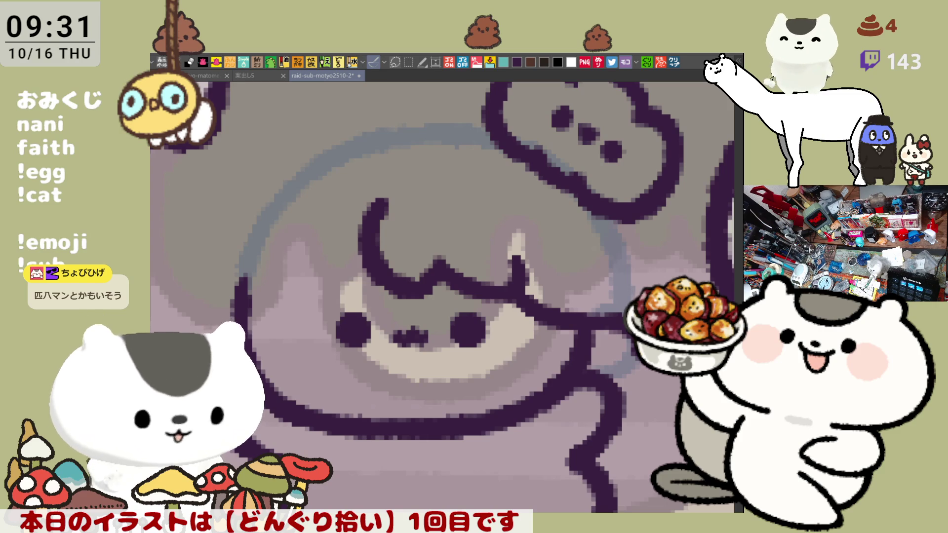
left_click_drag(620, 287, 646, 285)
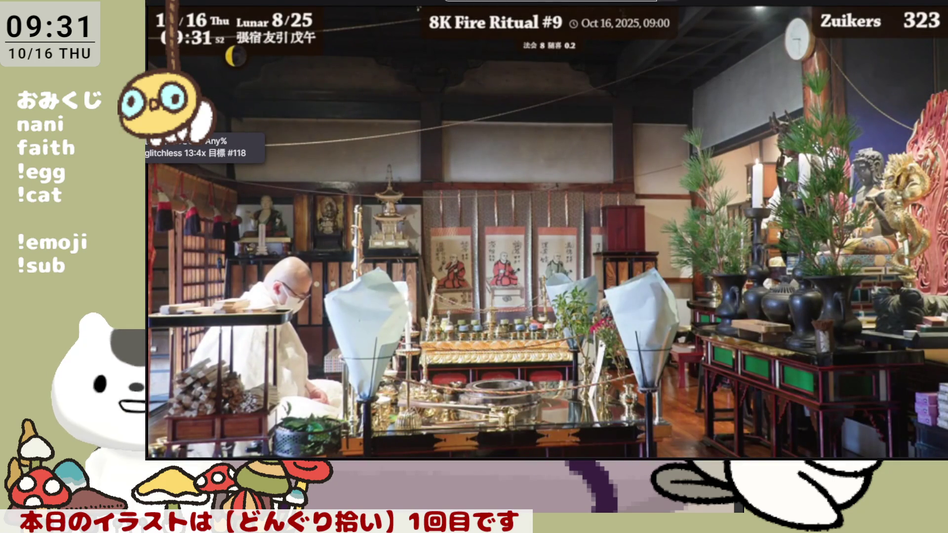
Watch the temple fire-ritual livestream, then bring the pixel-art drawing back on screen
mouse_move(594, 117)
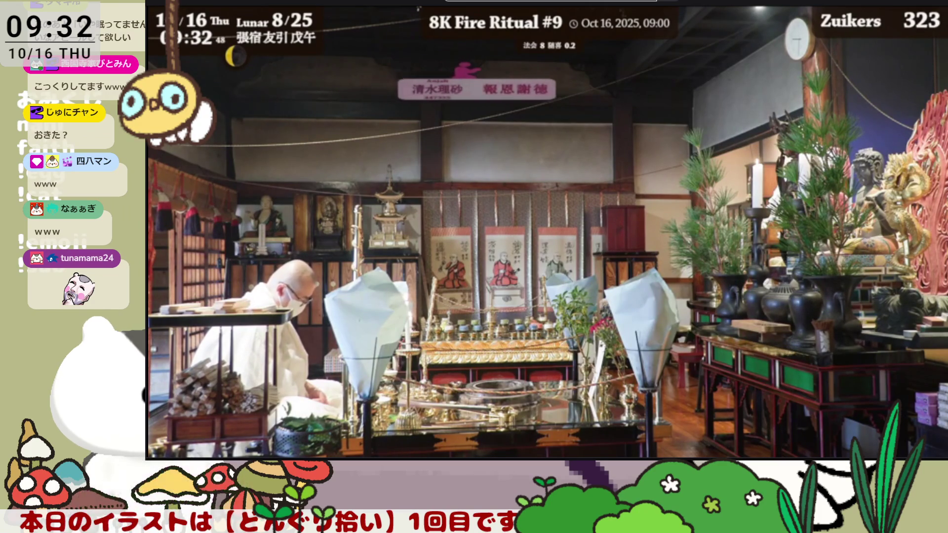
mouse_move(877, 25)
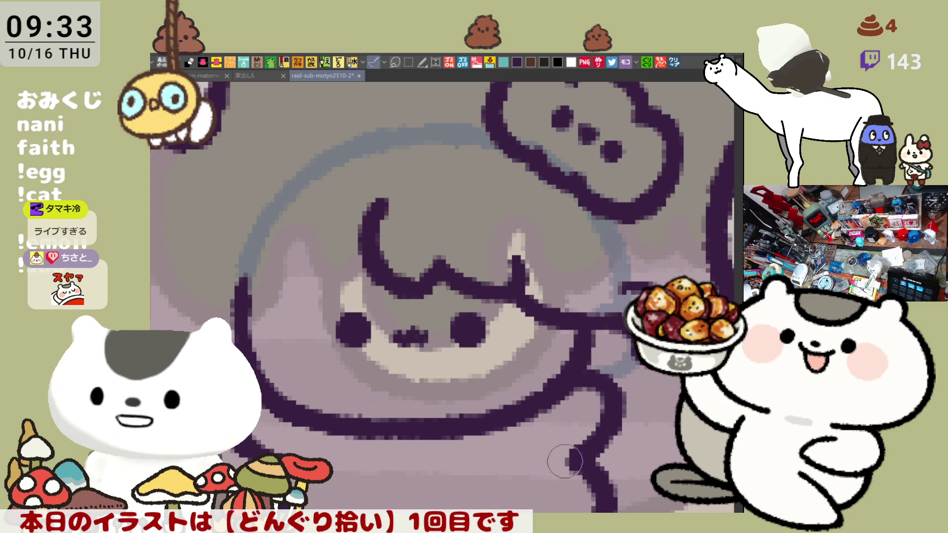
Draw a dark purple line linking the speech bubble outline down to the line below
left_click_drag(607, 212, 625, 276)
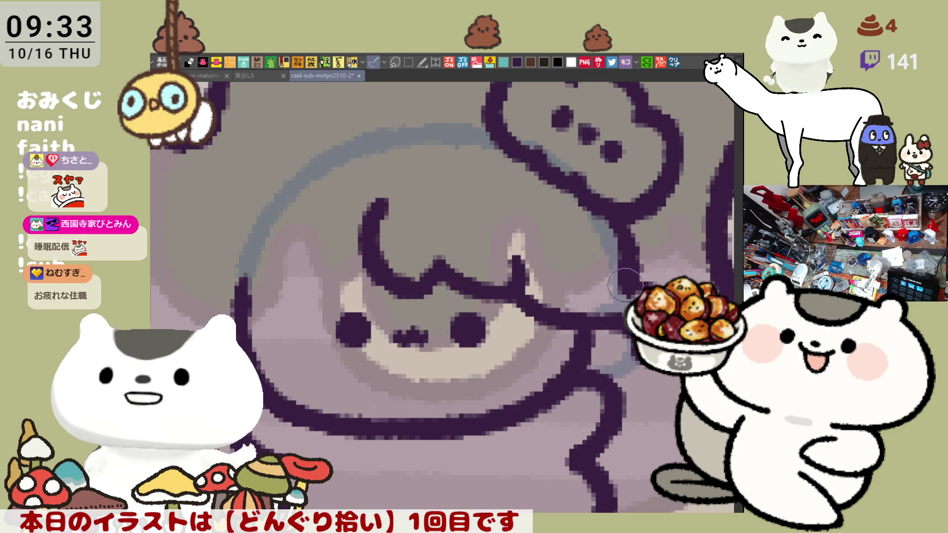
key("ctrl+z")
left_click_drag(607, 213, 626, 286)
key("ctrl+z")
left_click_drag(606, 212, 624, 284)
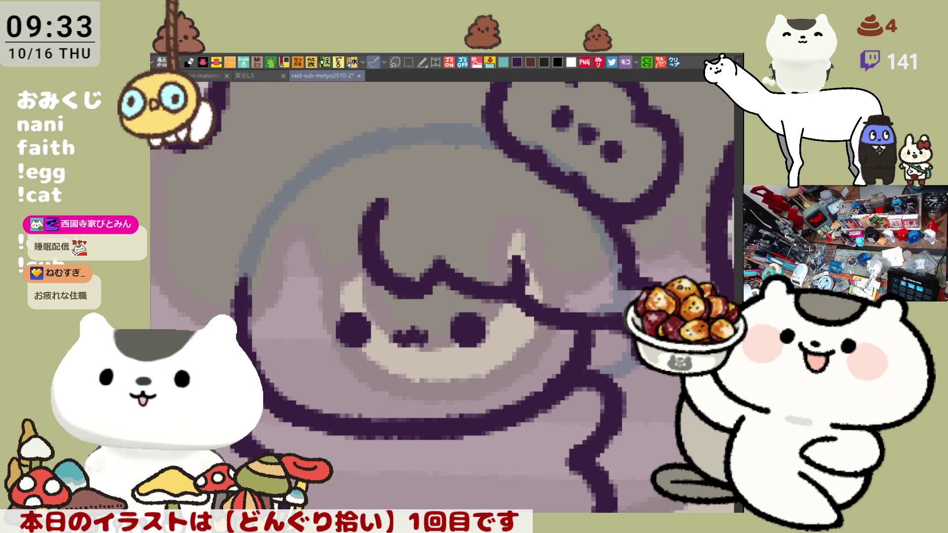
Bring the left side of the face into view and draw the left hair strokes
left_click_drag(637, 350, 568, 328)
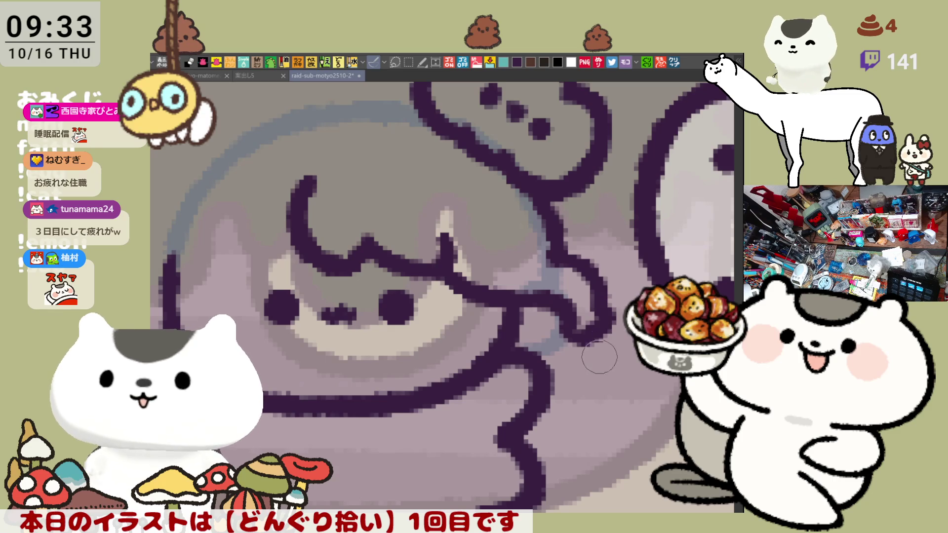
left_click_drag(350, 353, 458, 378)
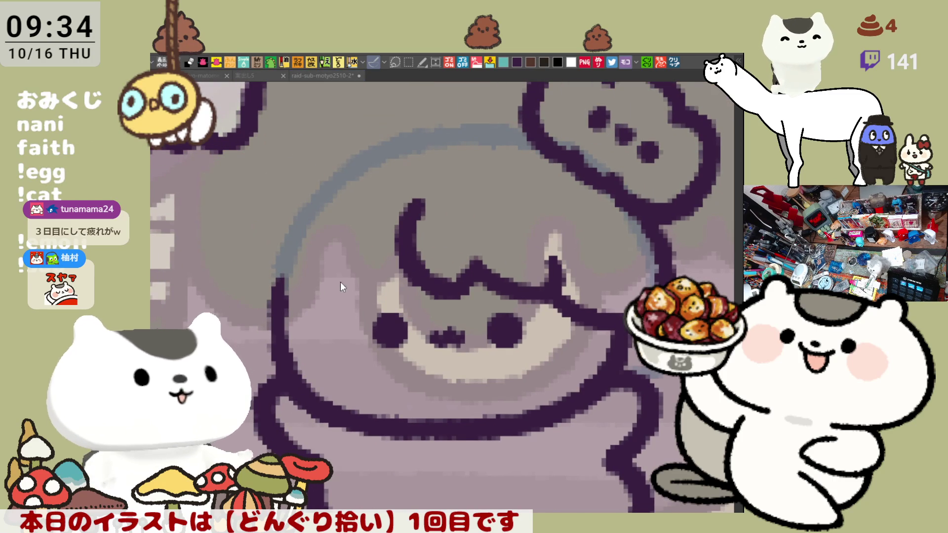
left_click_drag(257, 258, 240, 313)
left_click_drag(318, 236, 285, 304)
key("ctrl+z")
left_click_drag(328, 233, 276, 318)
key("ctrl+z")
Draw the bangs line sweeping down-left from the curl and thicken it near the curl
mouse_move(286, 253)
left_mouse_down()
mouse_move(269, 303)
mouse_move(341, 283)
left_mouse_up()
key("ctrl+z")
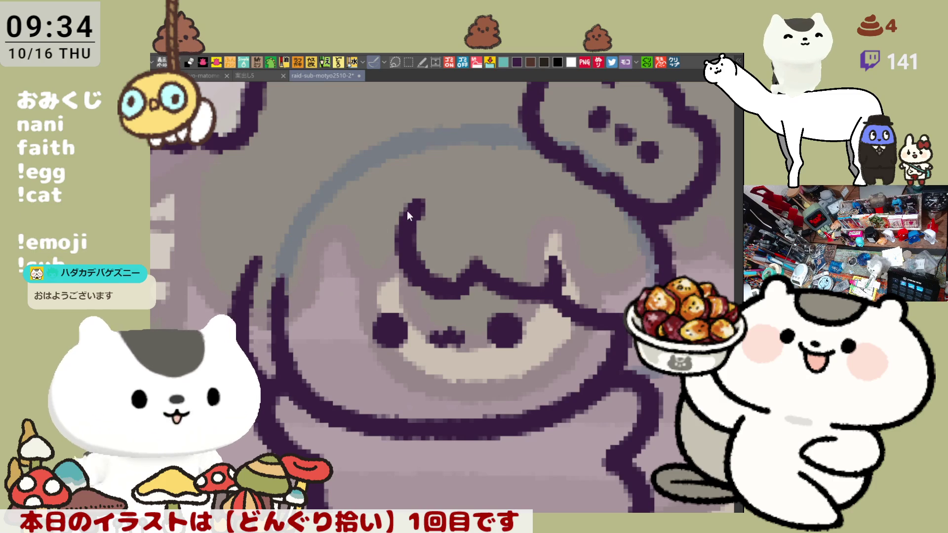
left_click_drag(417, 195, 345, 301)
key("ctrl+z")
mouse_move(417, 202)
left_mouse_down()
mouse_move(340, 291)
mouse_move(321, 278)
mouse_move(297, 281)
mouse_move(296, 291)
mouse_move(358, 281)
mouse_move(341, 269)
mouse_move(345, 275)
left_mouse_up()
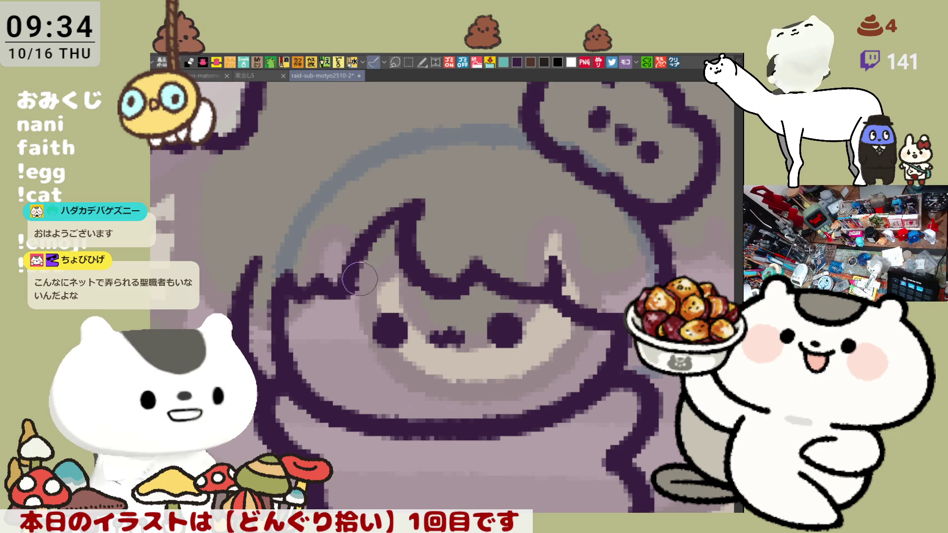
mouse_move(398, 217)
left_mouse_down()
mouse_move(380, 222)
mouse_move(403, 219)
left_mouse_up()
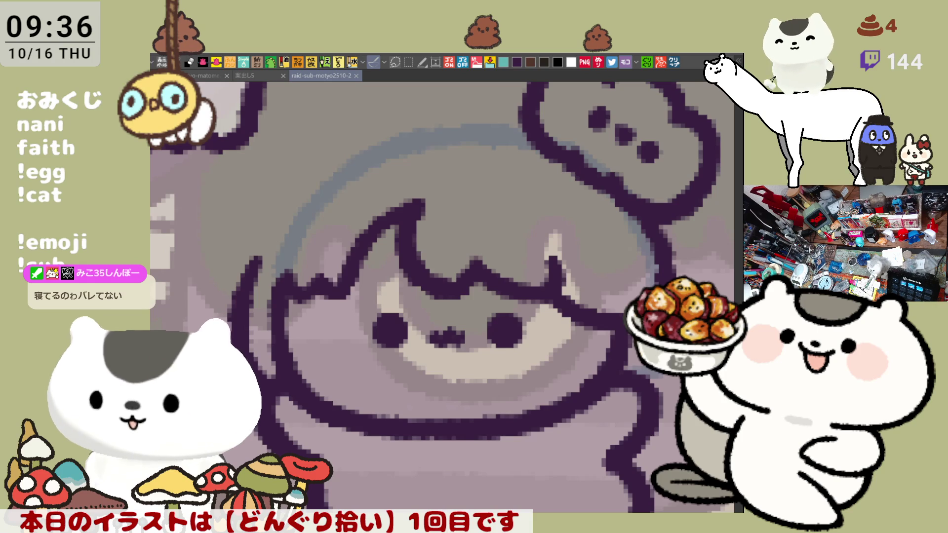
Draw a dark purple arc along the top of the hair, retrying until it looks right
mouse_move(344, 166)
left_mouse_down()
mouse_move(395, 132)
mouse_move(501, 117)
left_mouse_up()
key("ctrl+z")
left_click_drag(337, 158, 518, 126)
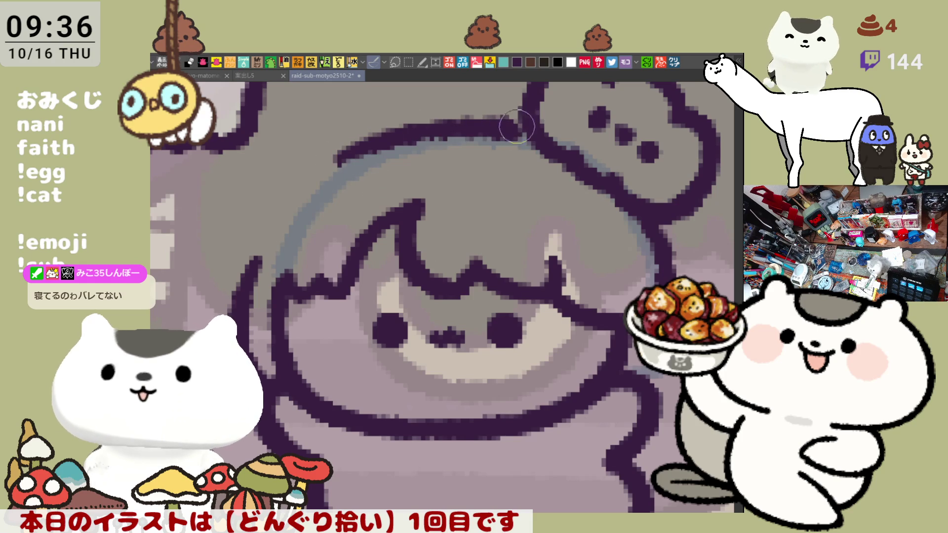
key("ctrl+z")
left_click_drag(329, 161, 509, 123)
key("ctrl+z")
left_click_drag(329, 161, 510, 124)
key("ctrl+z")
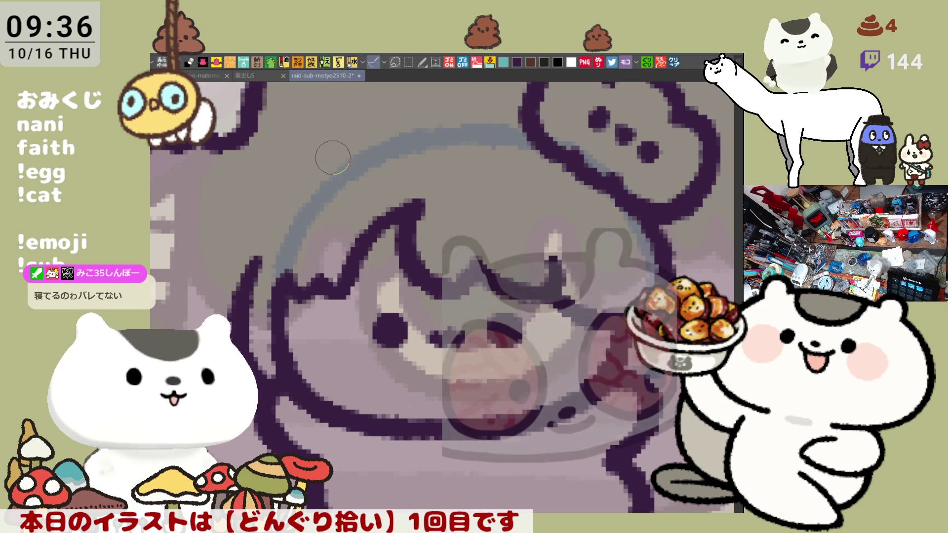
left_click_drag(332, 157, 514, 124)
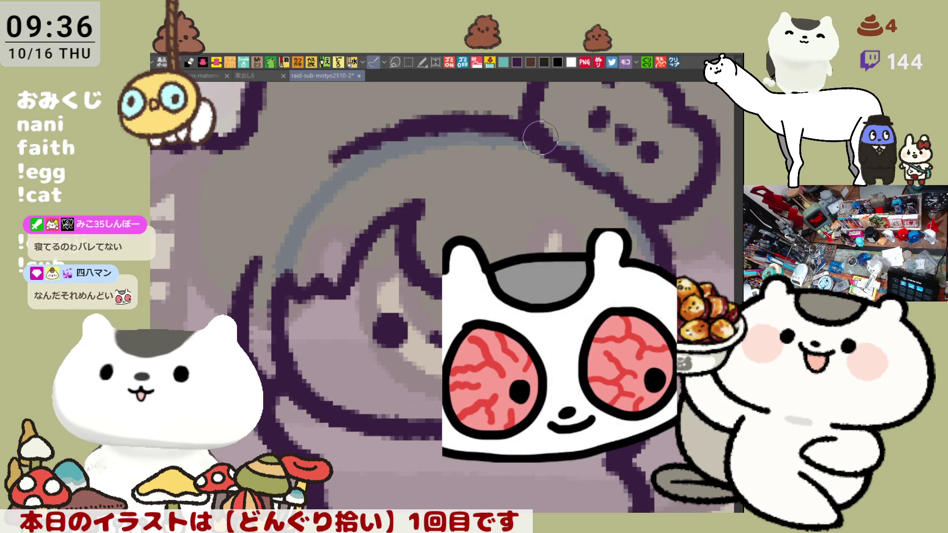
key("ctrl+z")
left_click_drag(330, 159, 516, 123)
key("ctrl+z")
mouse_move(336, 156)
left_mouse_down()
mouse_move(389, 136)
mouse_move(516, 121)
left_mouse_up()
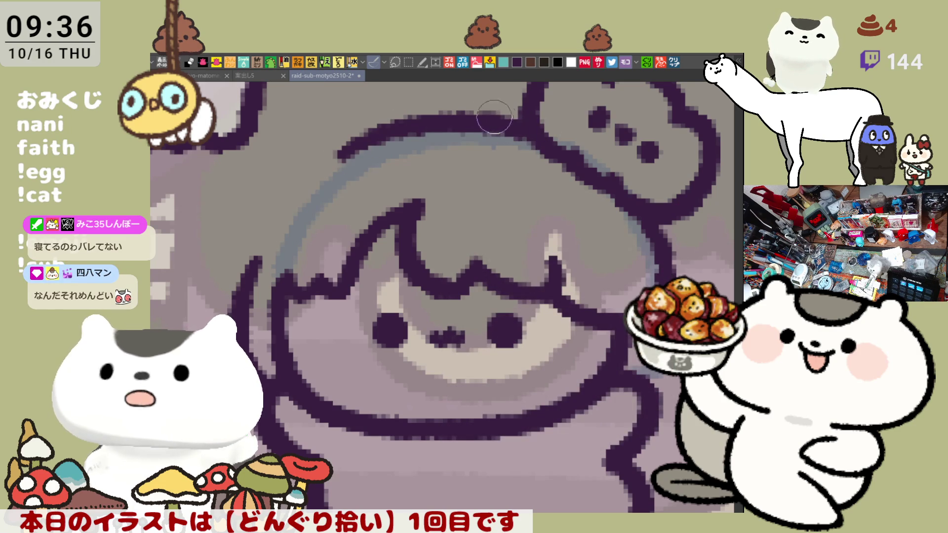
key("ctrl+z")
mouse_move(332, 157)
left_mouse_down()
mouse_move(417, 120)
mouse_move(519, 121)
left_mouse_up()
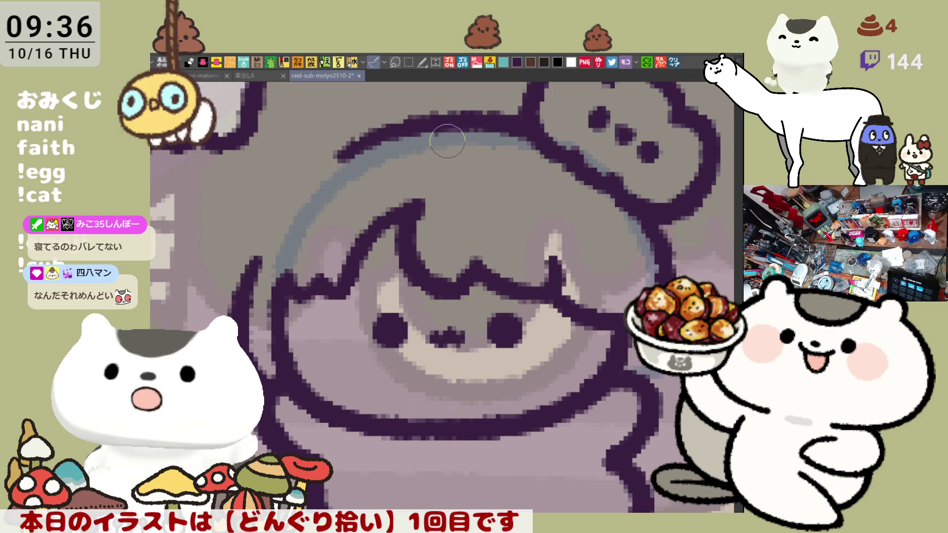
Draw the left side of the hair outline rising from the temple toward the top
mouse_move(373, 132)
left_mouse_down()
mouse_move(272, 230)
mouse_move(390, 119)
left_mouse_up()
key("ctrl+z")
key("ctrl+z")
left_click_drag(271, 213, 358, 163)
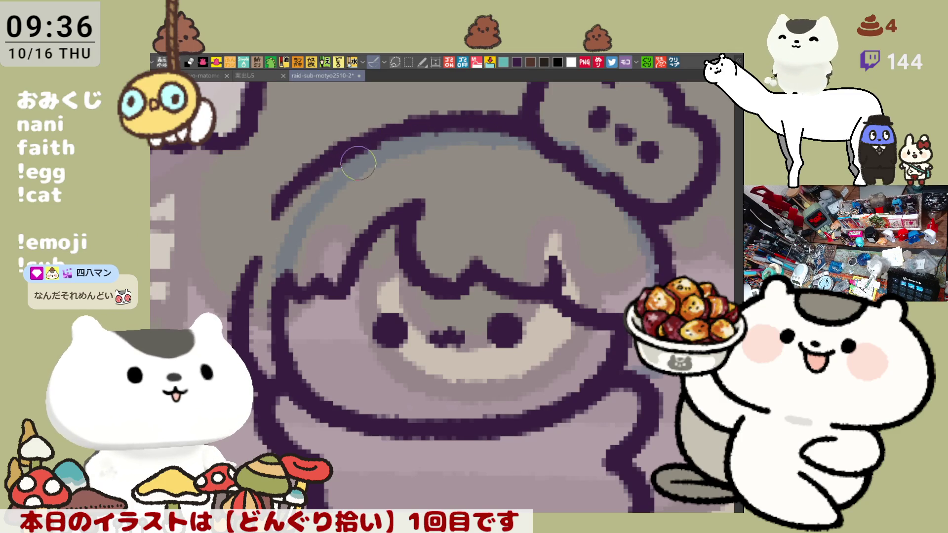
key("ctrl+z")
left_click_drag(271, 217, 390, 132)
key("ctrl+z")
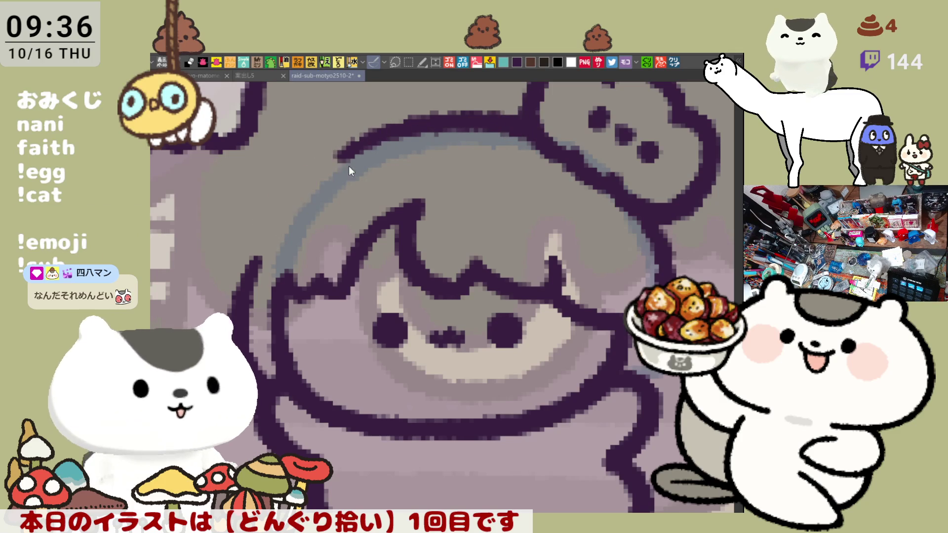
left_click_drag(280, 206, 397, 142)
key("ctrl+z")
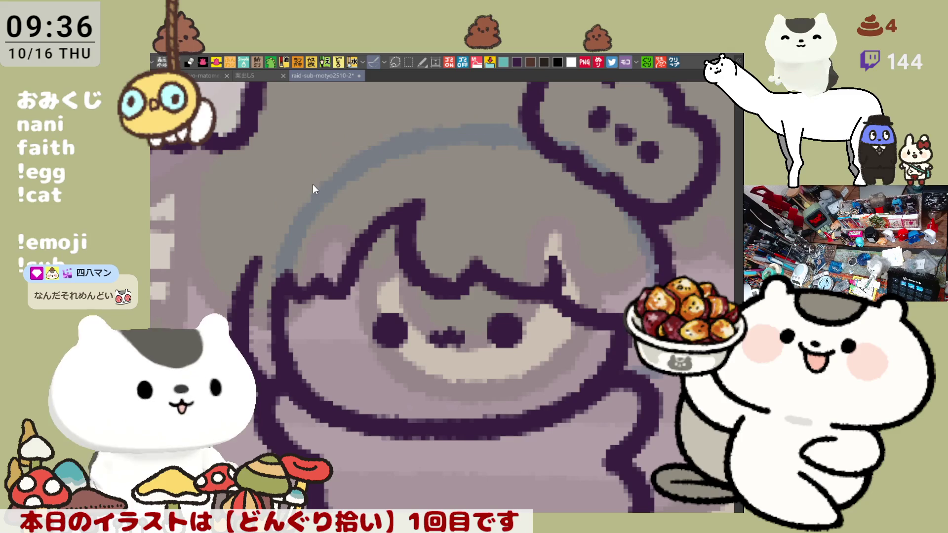
mouse_move(274, 203)
left_mouse_down()
mouse_move(436, 114)
mouse_move(543, 111)
left_mouse_up()
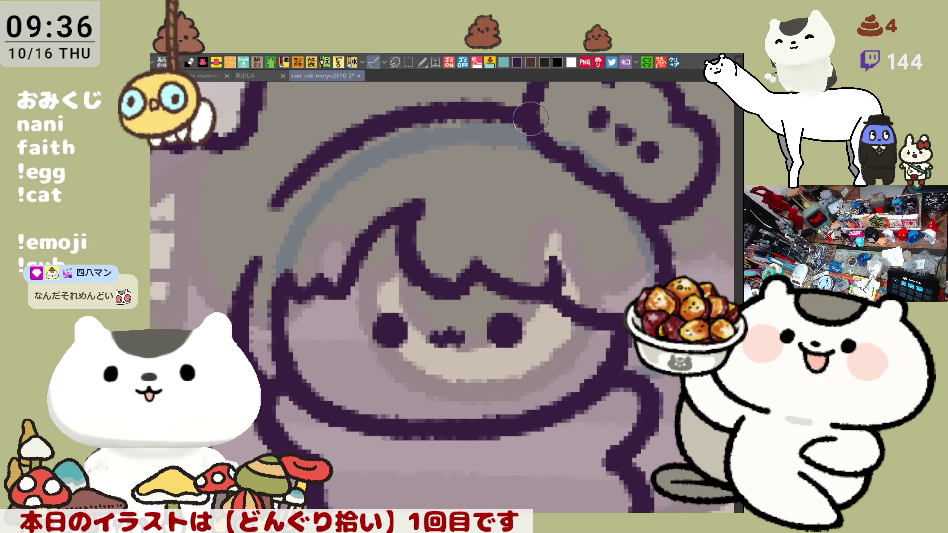
key("ctrl+z")
Rework the left hair outline so it continues along the top of the head
key("ctrl+z")
left_click_drag(272, 218, 415, 115)
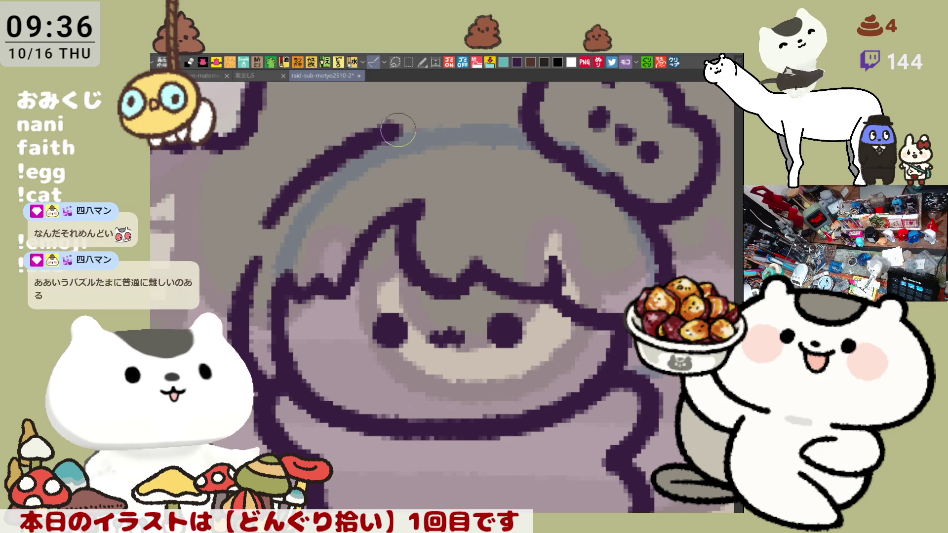
key("ctrl+z")
mouse_move(356, 143)
left_mouse_down()
mouse_move(279, 227)
mouse_move(364, 131)
mouse_move(417, 115)
left_mouse_up()
key("ctrl+z")
key("ctrl+z")
left_click_drag(267, 225, 412, 132)
key("ctrl+z")
mouse_move(279, 214)
left_mouse_down()
mouse_move(376, 131)
mouse_move(496, 129)
left_mouse_up()
Flip the canvas horizontally to draw the head's top curve, then flip it back
key("ctrl+z")
left_click_drag(345, 148, 500, 131)
key("ctrl+z")
key("h")
key("ctrl+z")
mouse_move(434, 118)
left_mouse_down()
mouse_move(538, 158)
mouse_move(591, 230)
left_mouse_up()
key("ctrl+z")
left_click_drag(442, 121, 591, 231)
key("h")
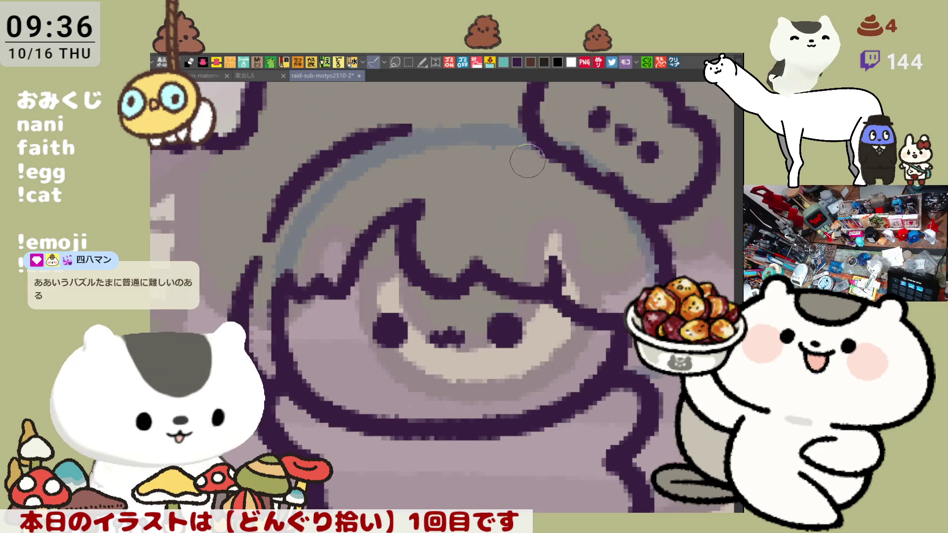
Redraw the top-of-head outline as a shorter arc from the left side toward the cloud
mouse_move(402, 136)
left_mouse_down()
mouse_move(524, 118)
mouse_move(473, 121)
mouse_move(505, 122)
left_mouse_up()
key("ctrl+z")
key("ctrl+z")
key("ctrl+z")
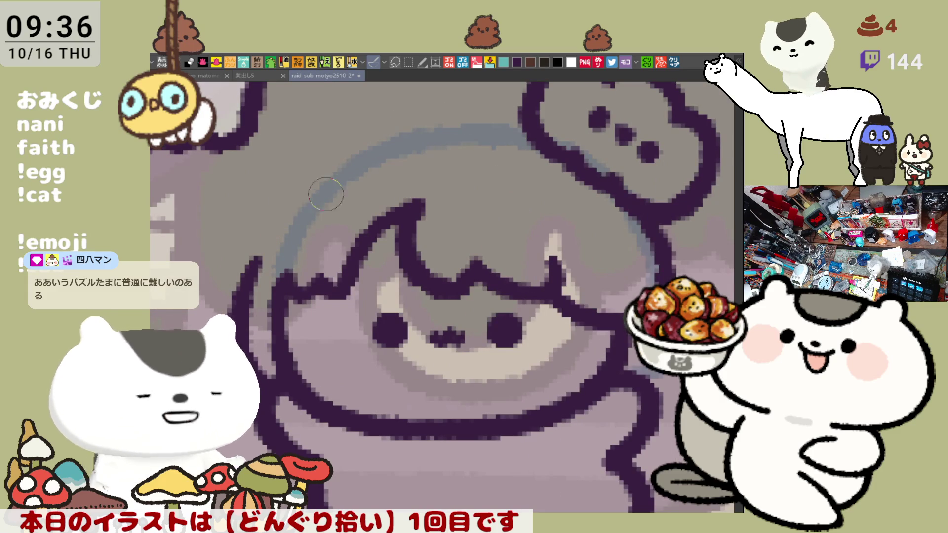
mouse_move(276, 230)
left_mouse_down()
mouse_move(366, 143)
mouse_move(497, 129)
left_mouse_up()
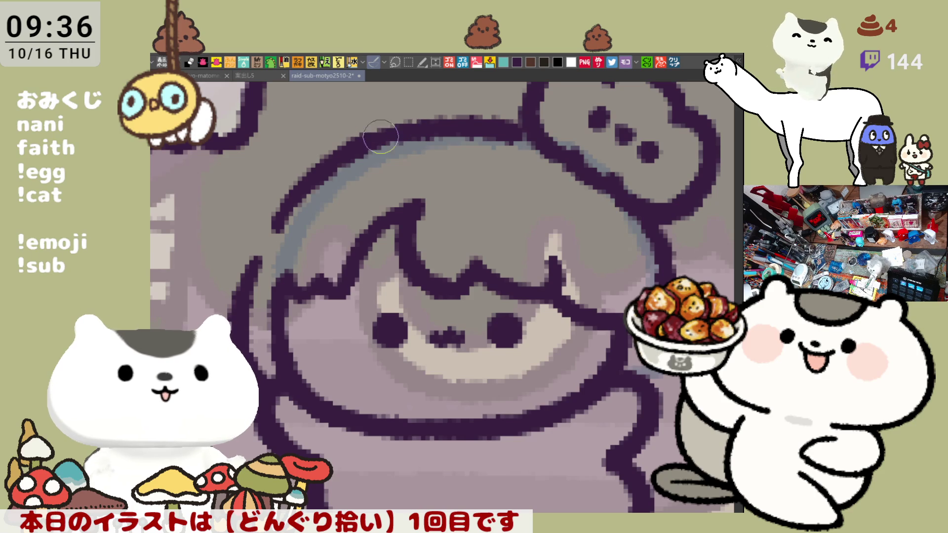
key("ctrl+z")
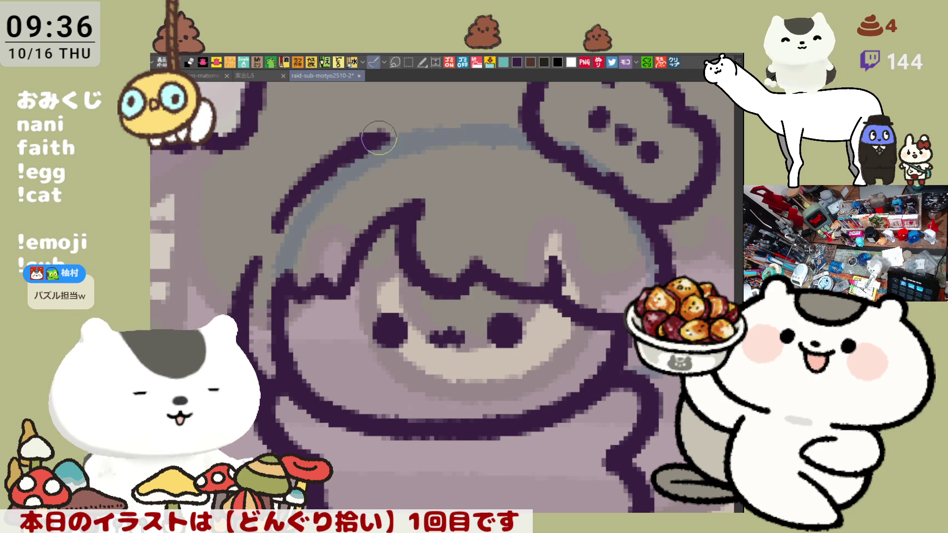
left_click_drag(375, 139, 482, 120)
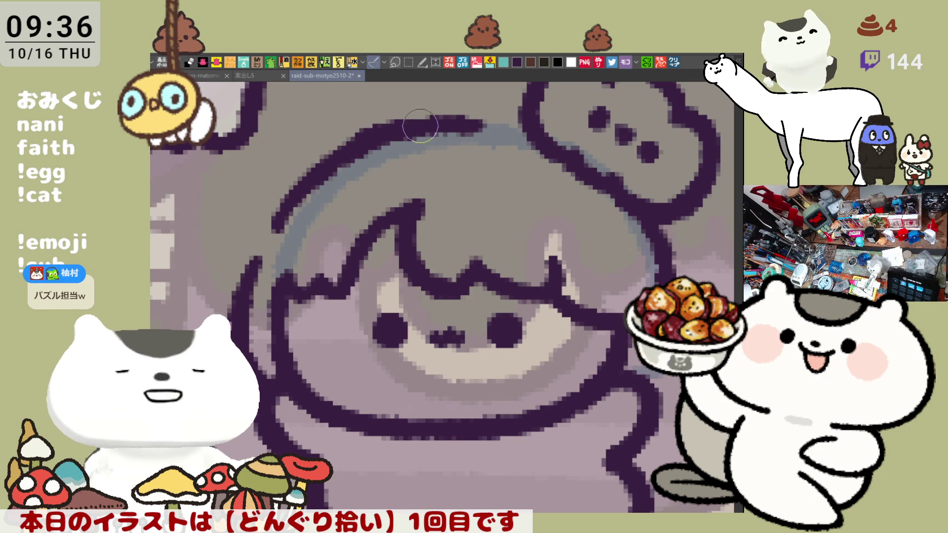
key("ctrl+z")
left_click_drag(434, 118, 324, 149)
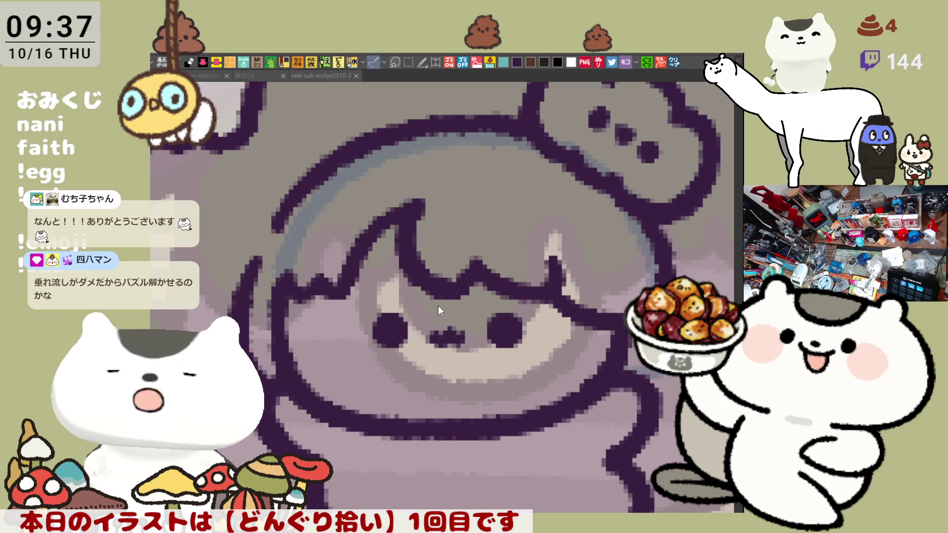
Zoom out, touch up the hair outline, and outline the left arm curving down beside the body
scroll(440, 310, "down", 3)
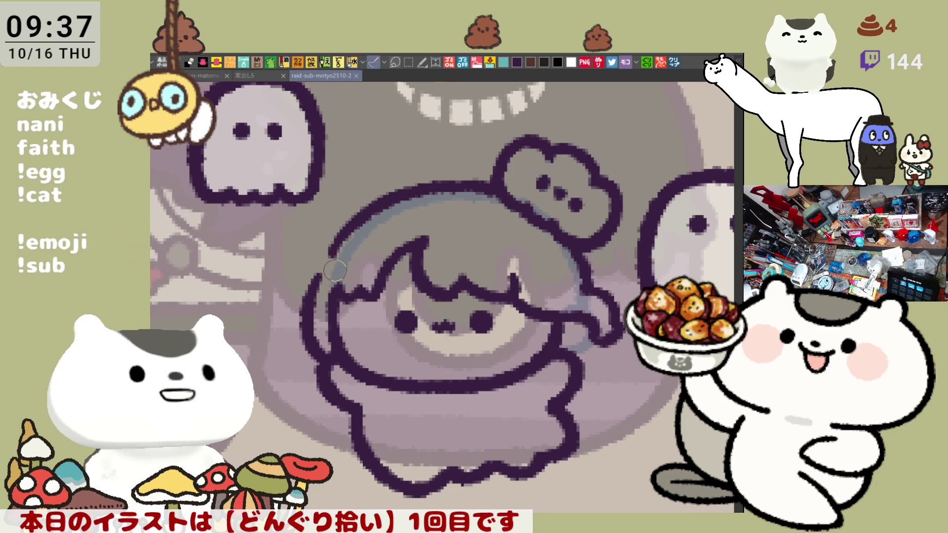
left_click_drag(341, 242, 303, 298)
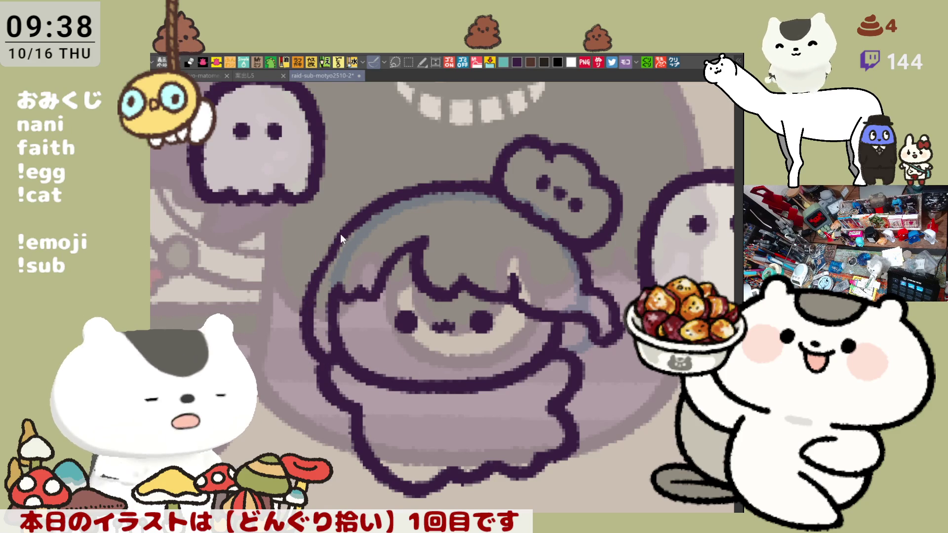
mouse_move(305, 324)
left_mouse_down()
mouse_move(289, 375)
mouse_move(328, 397)
left_mouse_up()
key("ctrl+z")
left_click_drag(307, 325, 332, 396)
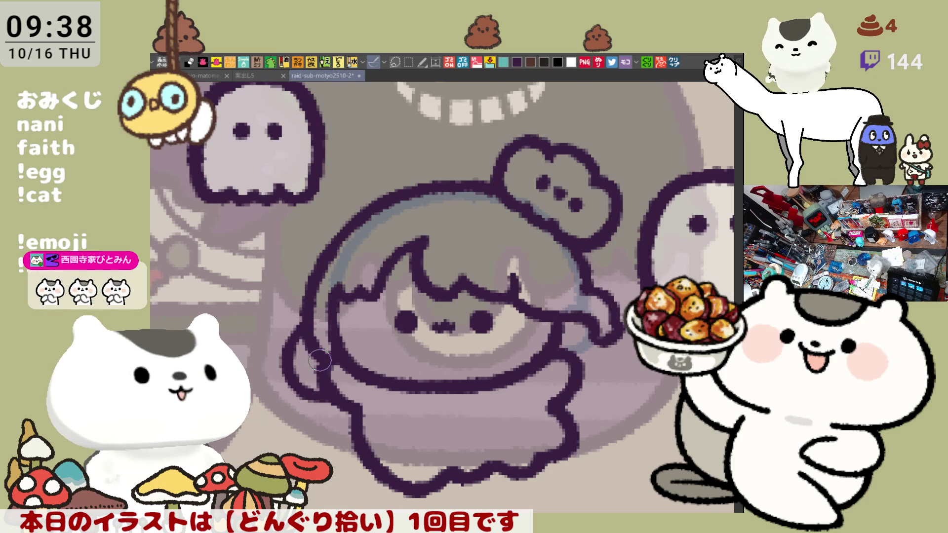
key("ctrl+z")
left_click_drag(306, 325, 331, 397)
key("ctrl+z")
left_click_drag(308, 322, 324, 394)
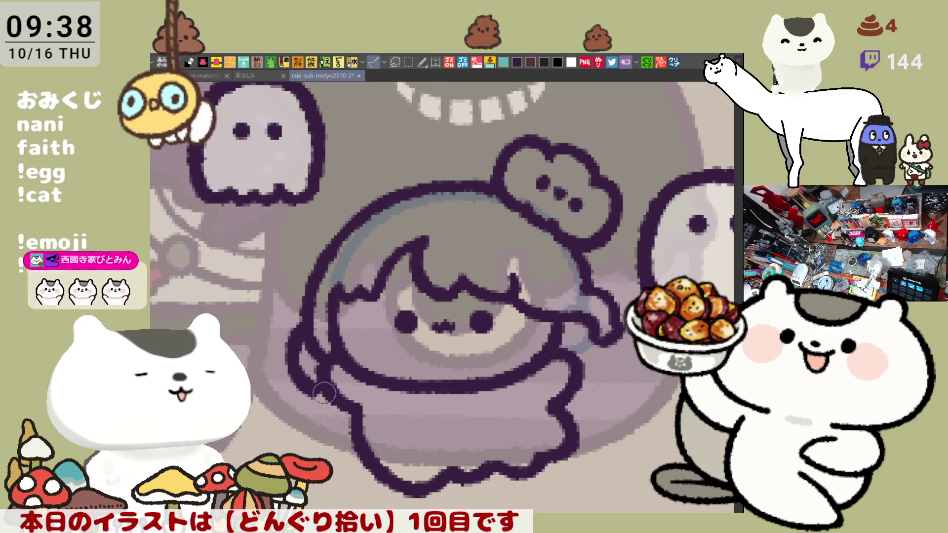
Outline the right arm and the lower-right edge of the body near the ghost's tail
left_click_drag(615, 316, 598, 341)
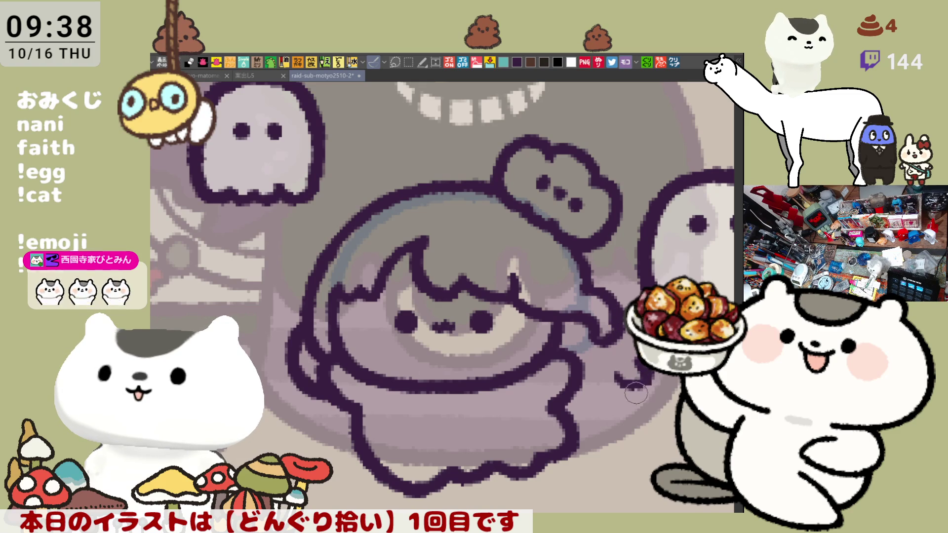
mouse_move(611, 383)
left_mouse_down()
mouse_move(641, 387)
mouse_move(586, 392)
mouse_move(595, 395)
mouse_move(586, 402)
left_mouse_up()
key("ctrl+z")
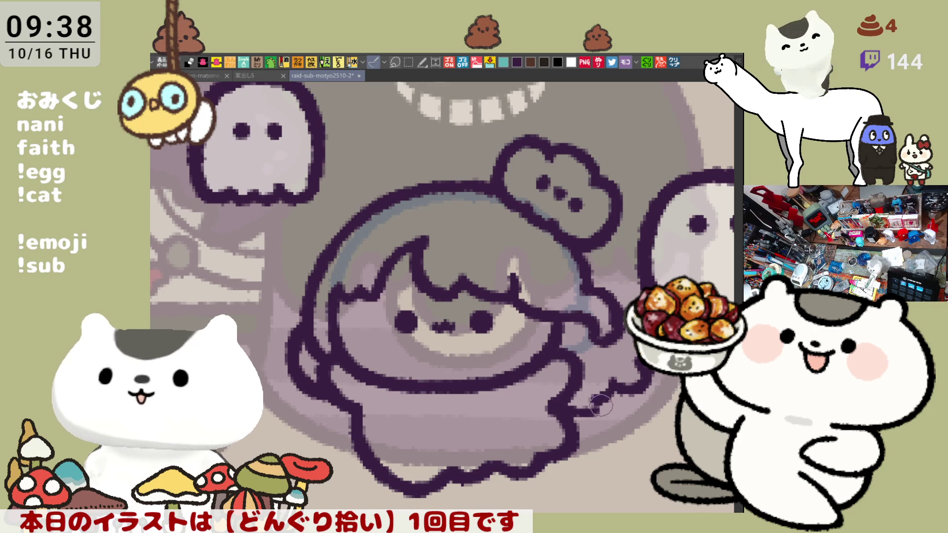
mouse_move(602, 410)
left_mouse_down()
mouse_move(593, 402)
mouse_move(602, 415)
mouse_move(568, 420)
mouse_move(556, 412)
left_mouse_up()
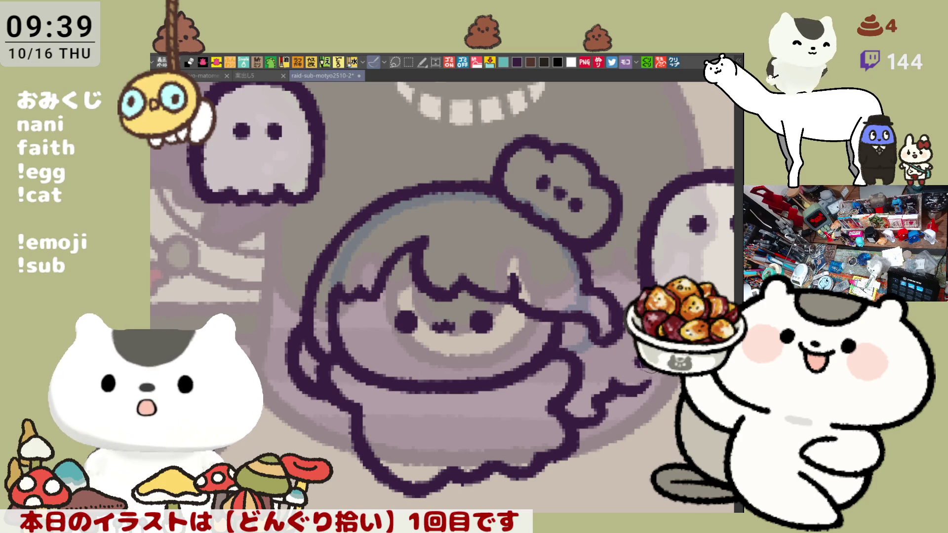
left_click_drag(659, 388, 628, 386)
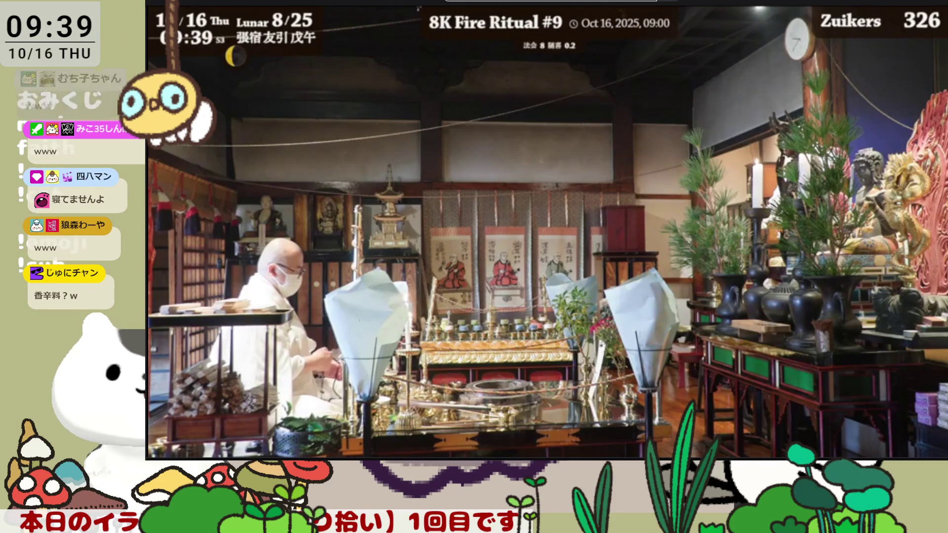
Watch the 8K Fire Ritual #9 livestream playing over the drawing
mouse_move(472, 364)
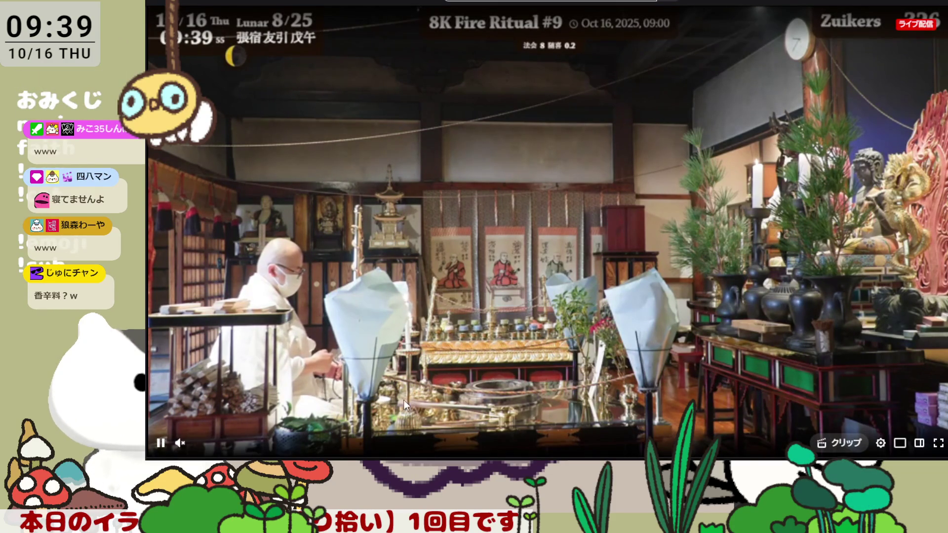